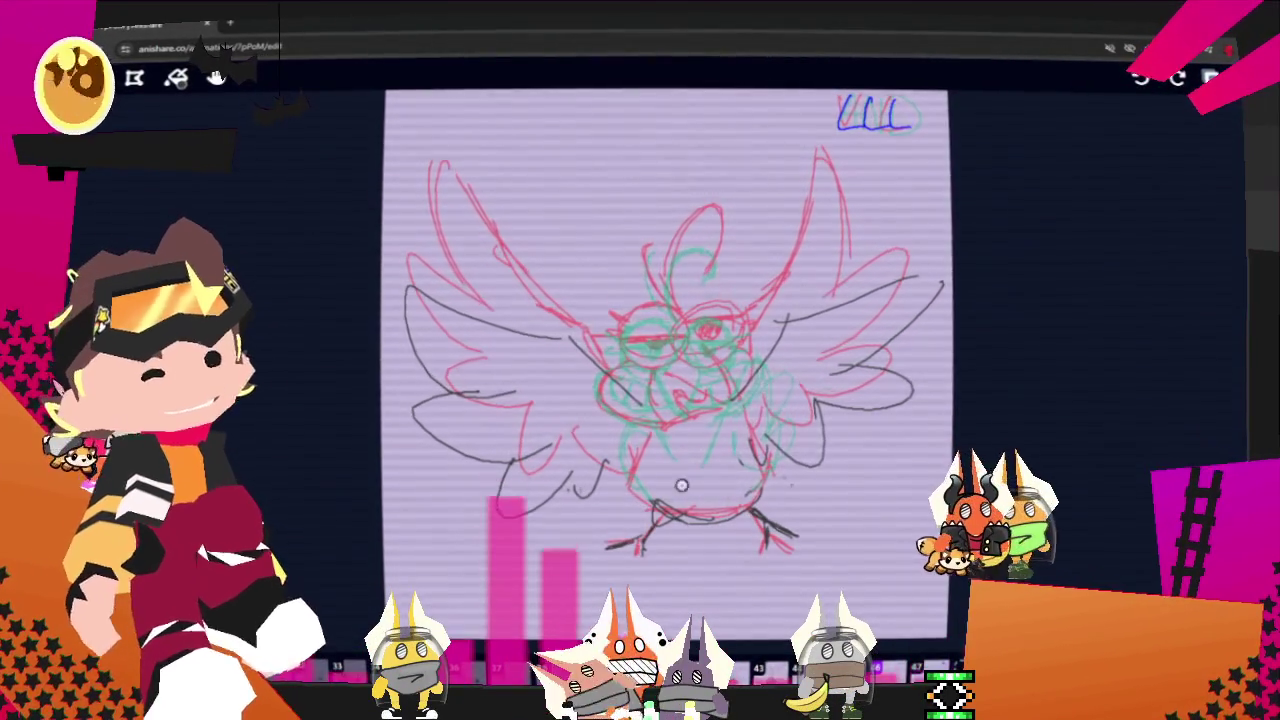
Sketch strokes along both sides of the bird's lower body, undoing a stray eye spiral.
drag(636, 445, 628, 492)
drag(768, 482, 760, 428)
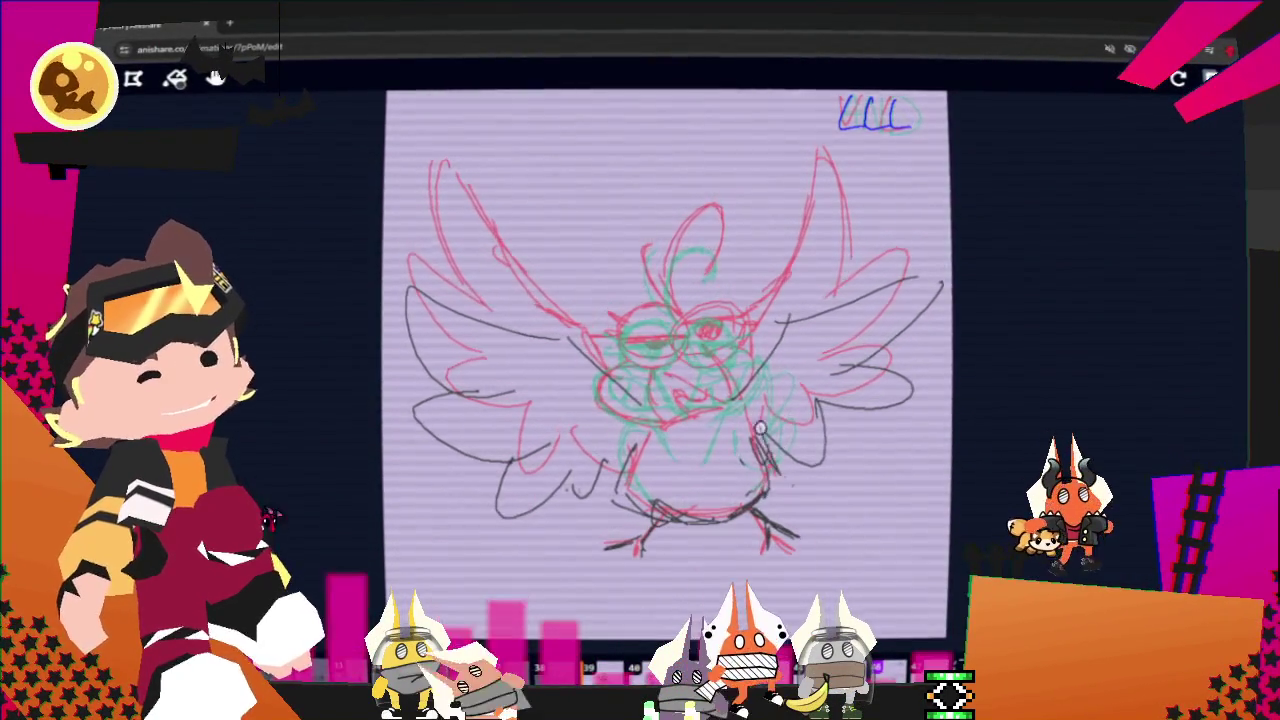
mouse_move(655, 352)
mouse_down()
mouse_move(690, 365)
mouse_move(650, 360)
mouse_up()
key(ctrl+z)
Draw round glasses over the bird's eyes with a closed eye inside each lens.
drag(735, 350, 730, 352)
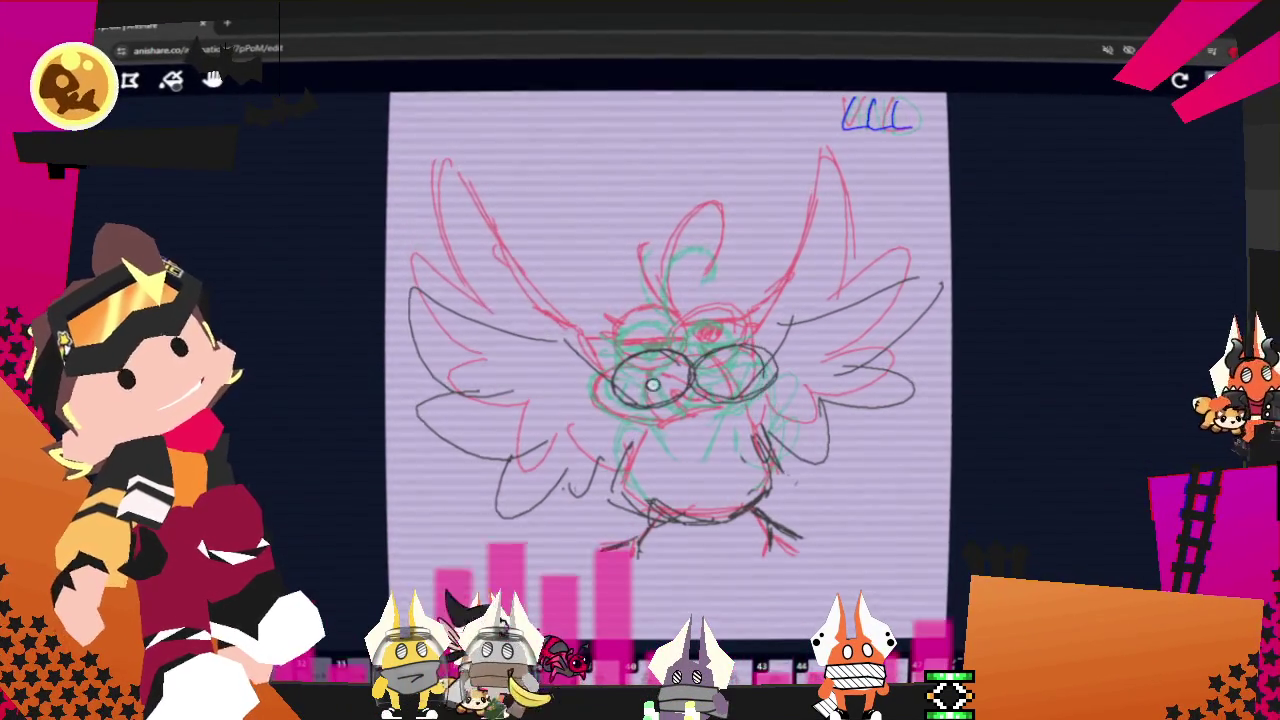
drag(645, 378, 680, 396)
drag(768, 370, 725, 394)
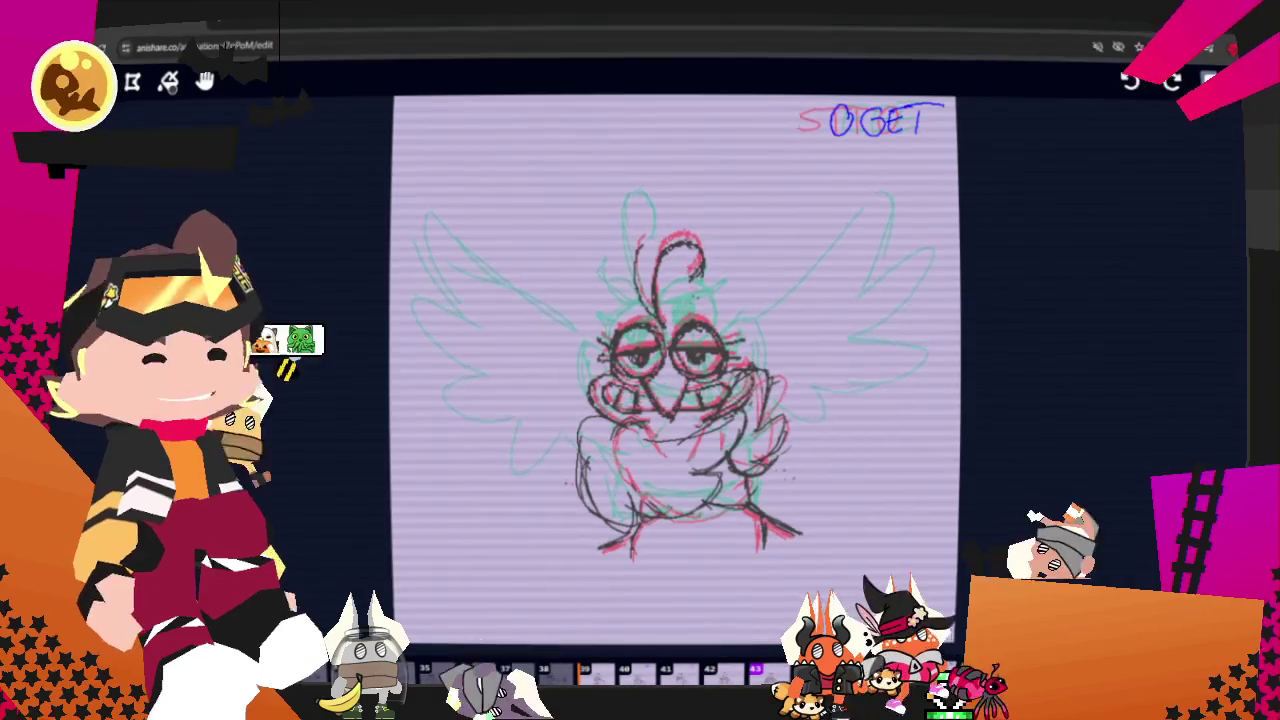
Step back two frames to the black-line chicken over red wings and zoom in on it.
key(Left)
key(Left)
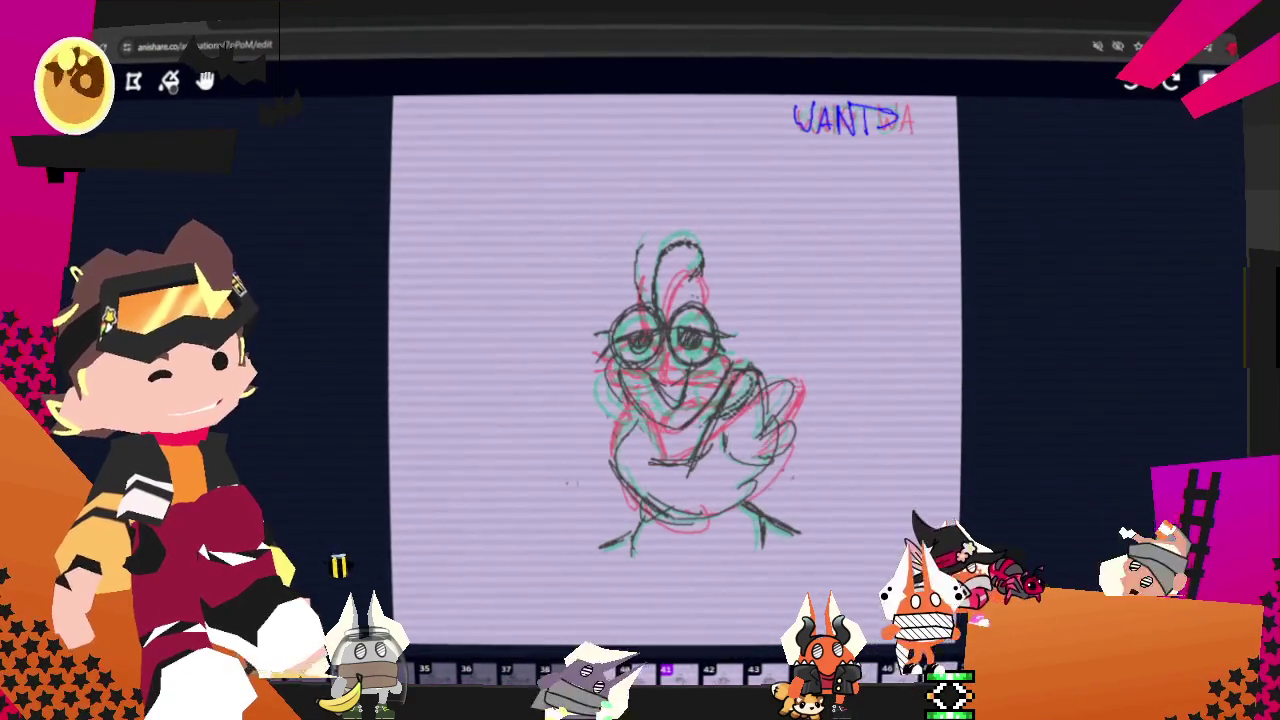
key(Left)
key(Left)
scroll(808, 408, up, 2)
scroll(808, 408, up, 2)
scroll(808, 408, up, 2)
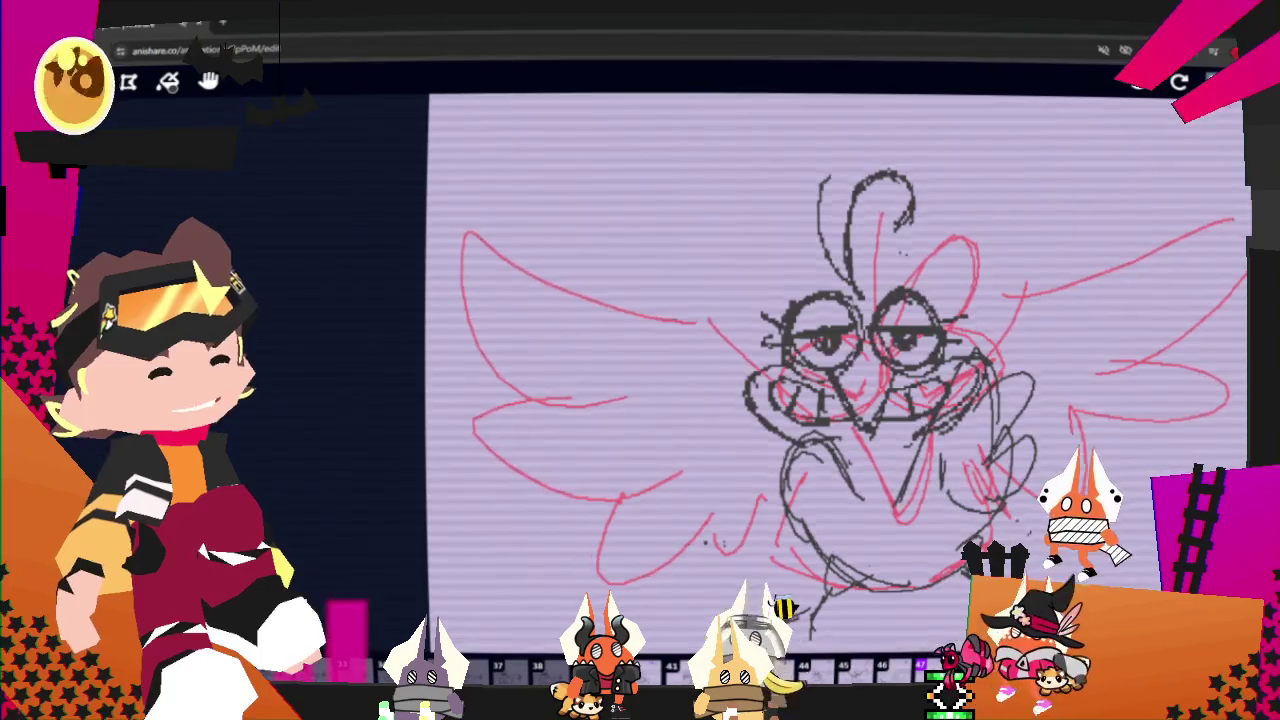
Step back from frame 47 to frame 46, the red, teal and black winged bird sketch.
key(Left)
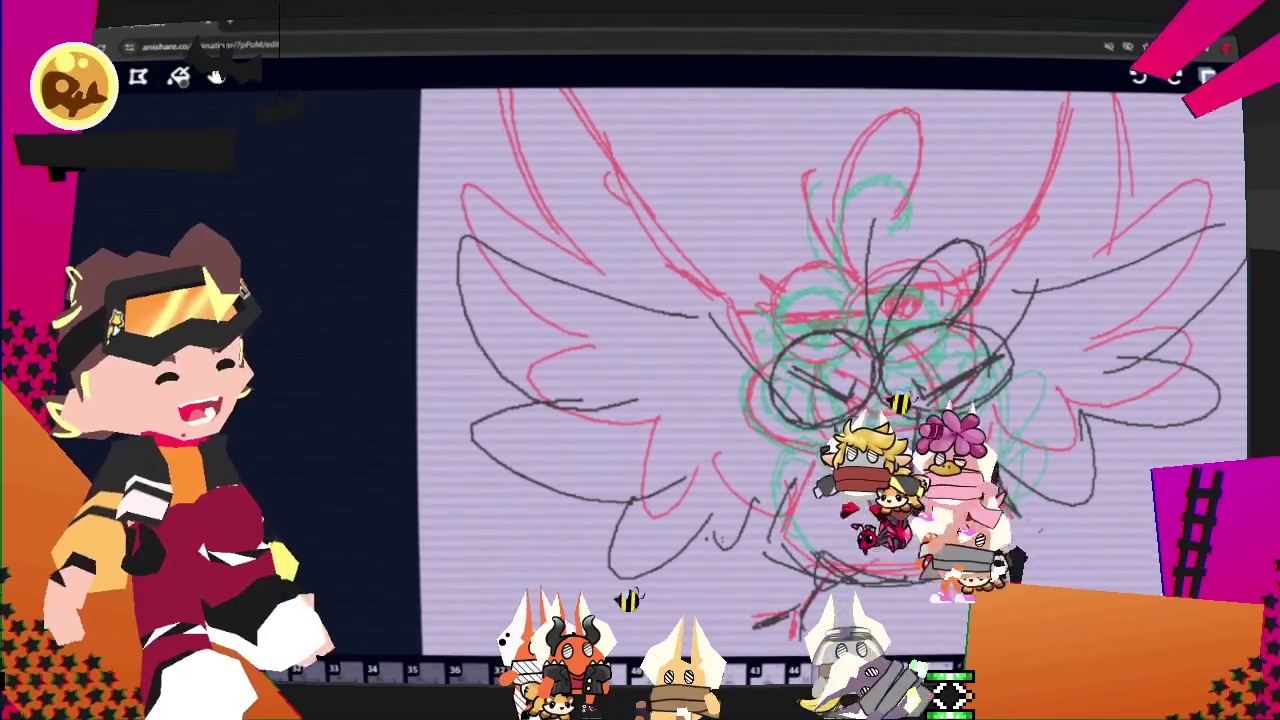
Unmute the site's sound from the browser tab menu, then dismiss the tab options.
click(178, 77)
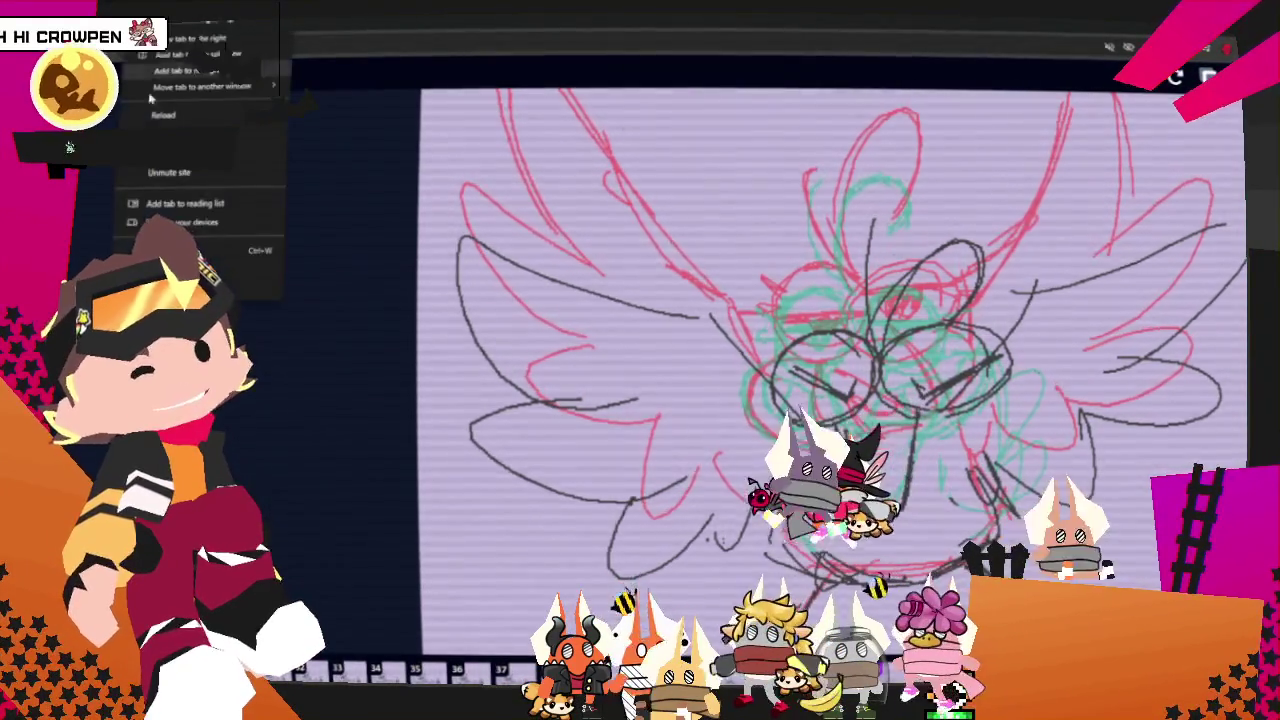
click(165, 107)
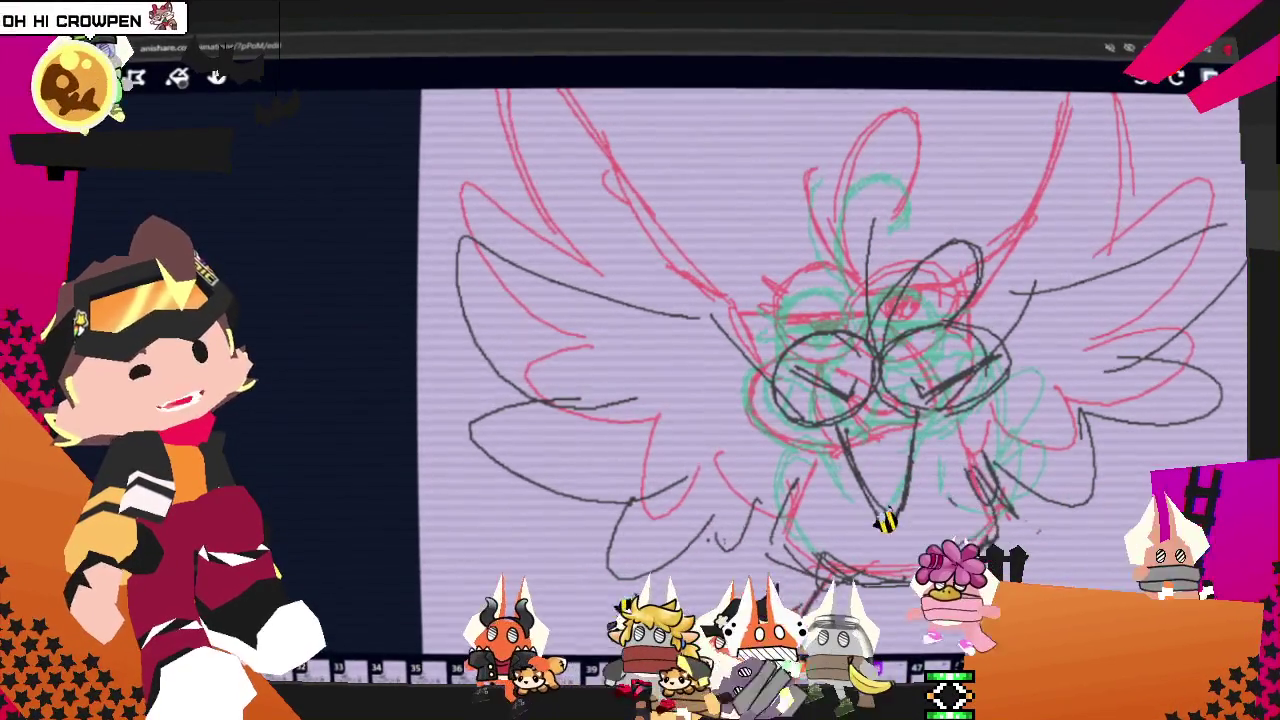
right_click(72, 22)
key(Escape)
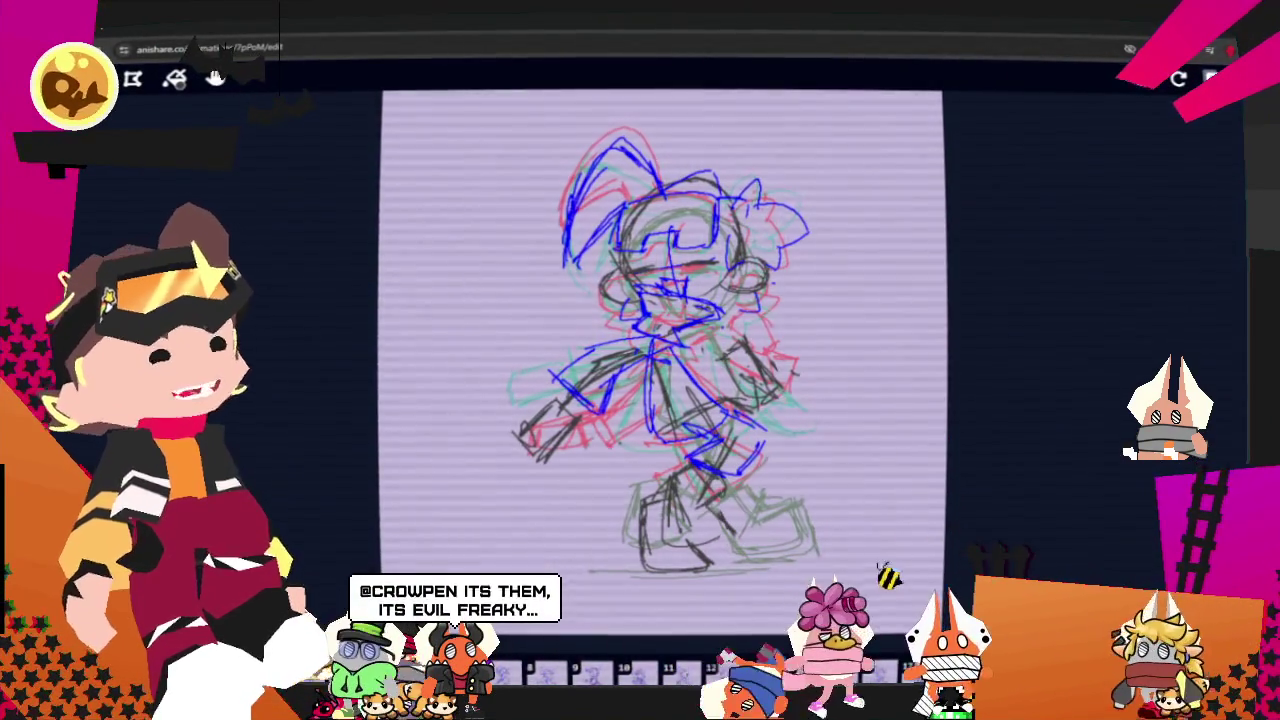
Move forward through frames to the red chicken sketch over the teal character outline.
key(Right)
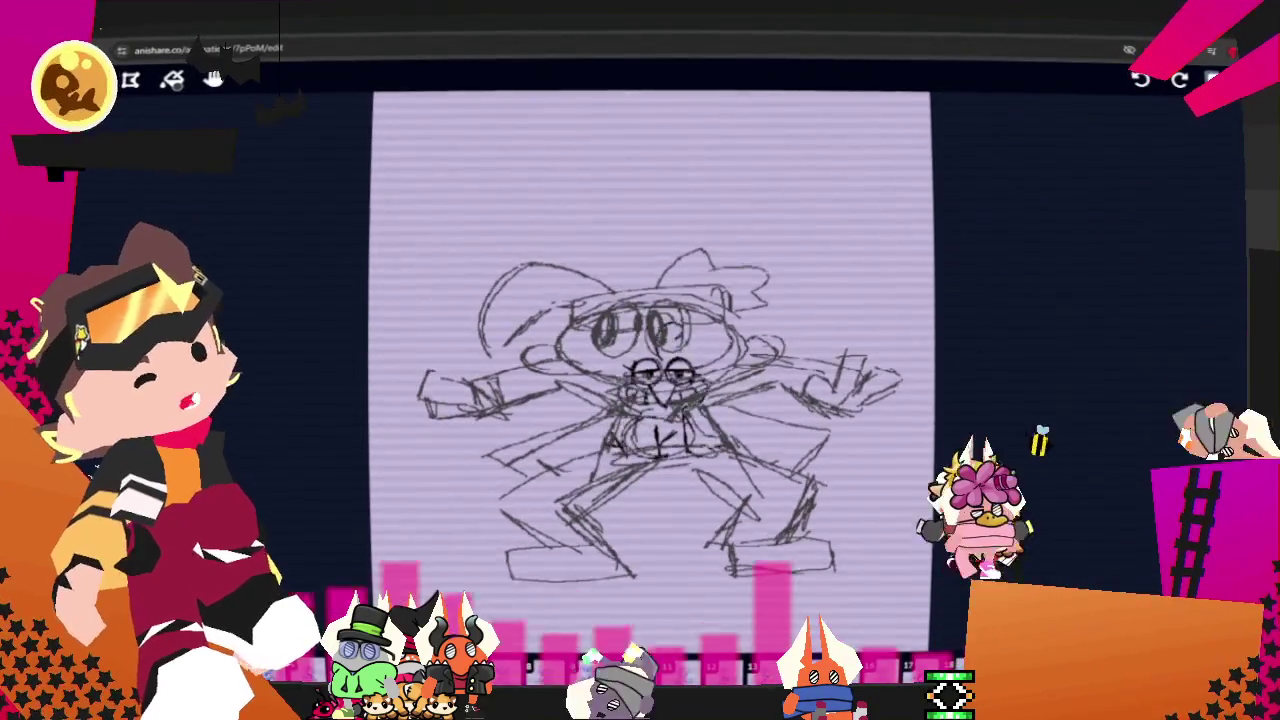
key(space)
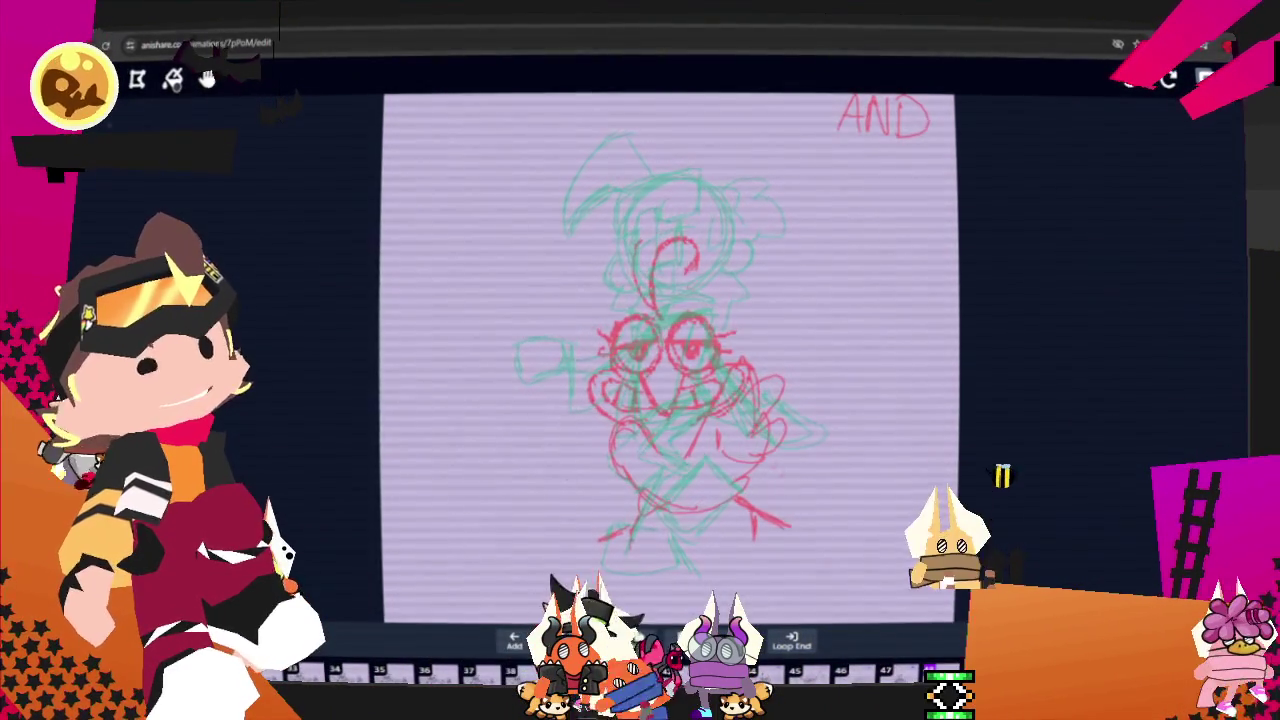
Mute the site's sound and show the brush settings with their colour swatches.
right_click(100, 26)
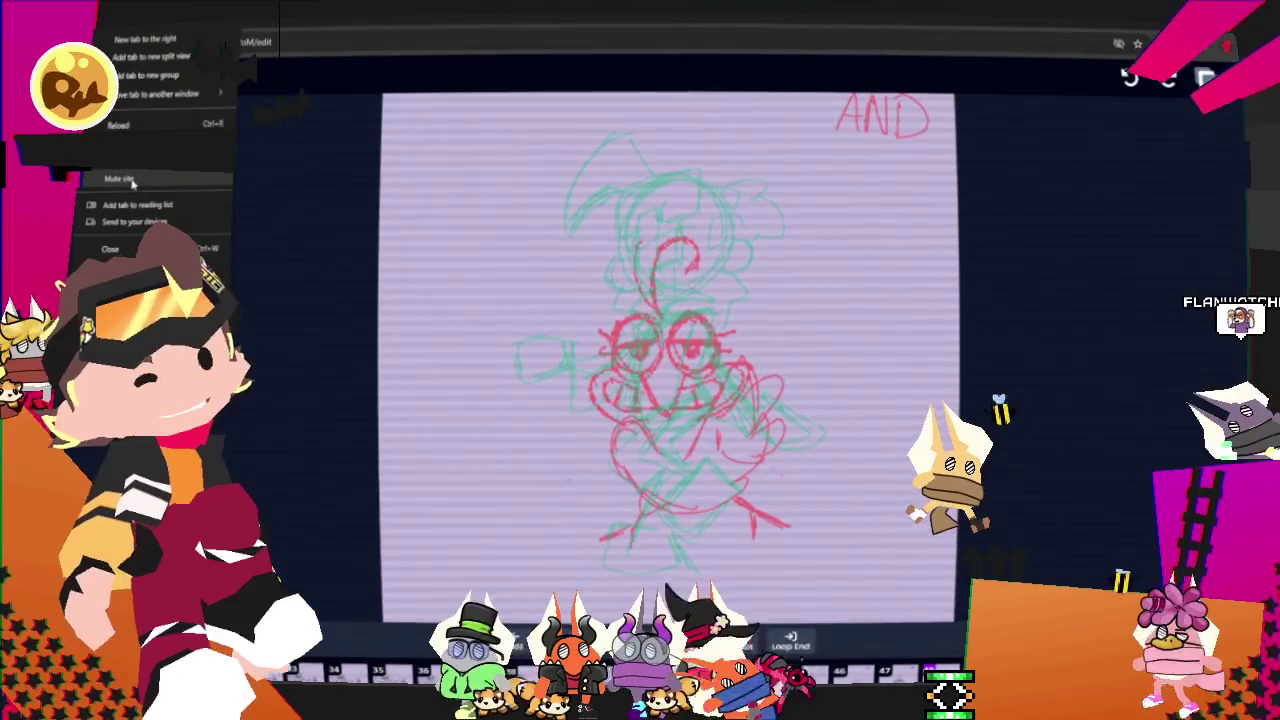
click(132, 181)
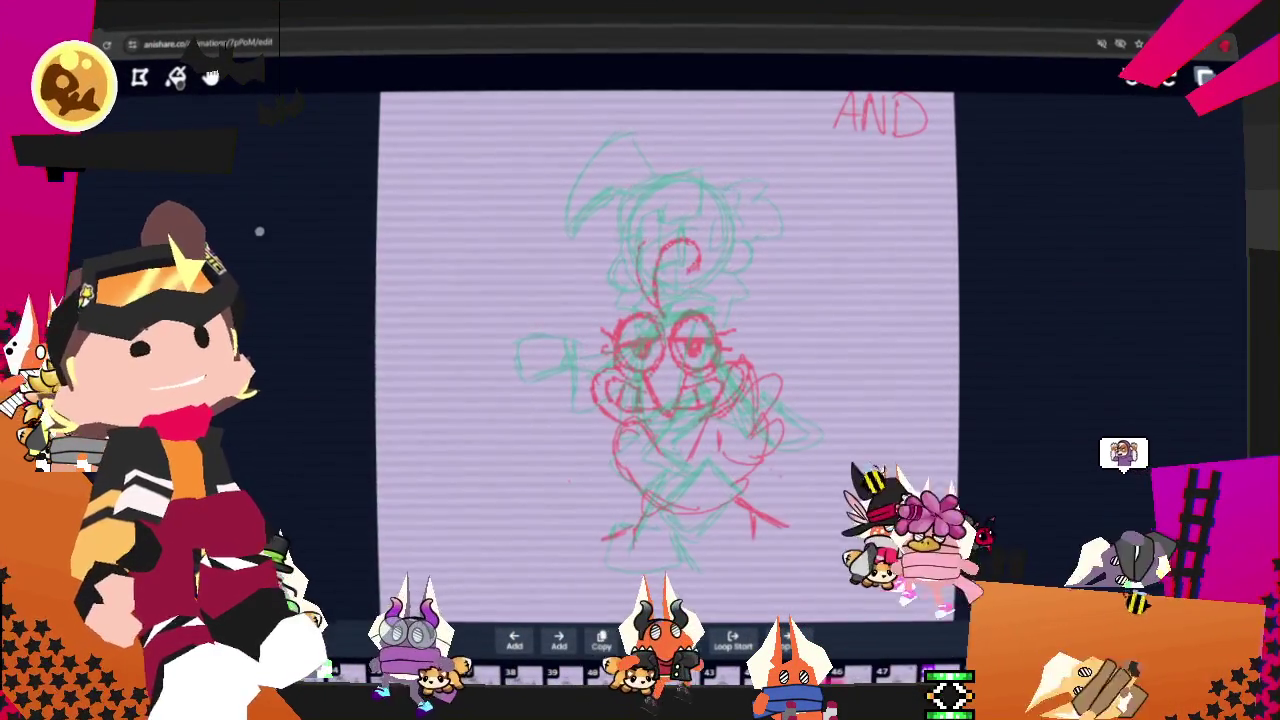
click(176, 78)
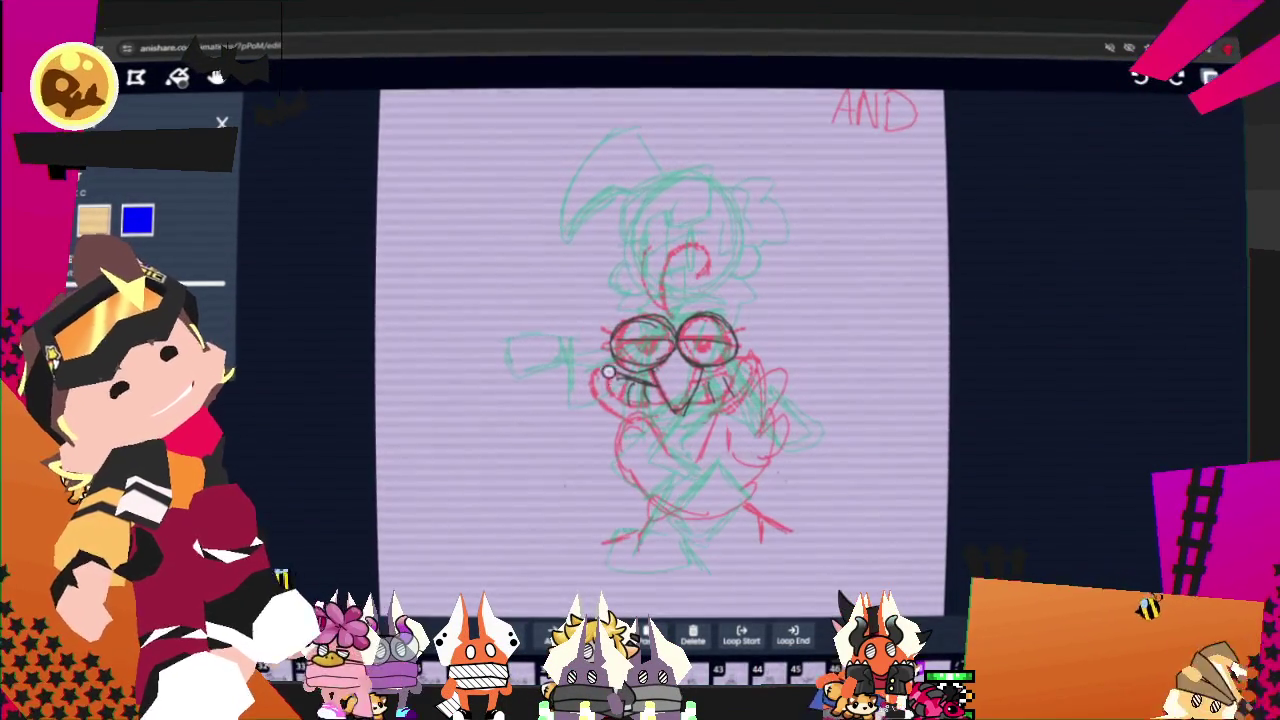
Outline both of the bird's cheeks in black and add a hooked curl to the head.
drag(581, 368, 596, 384)
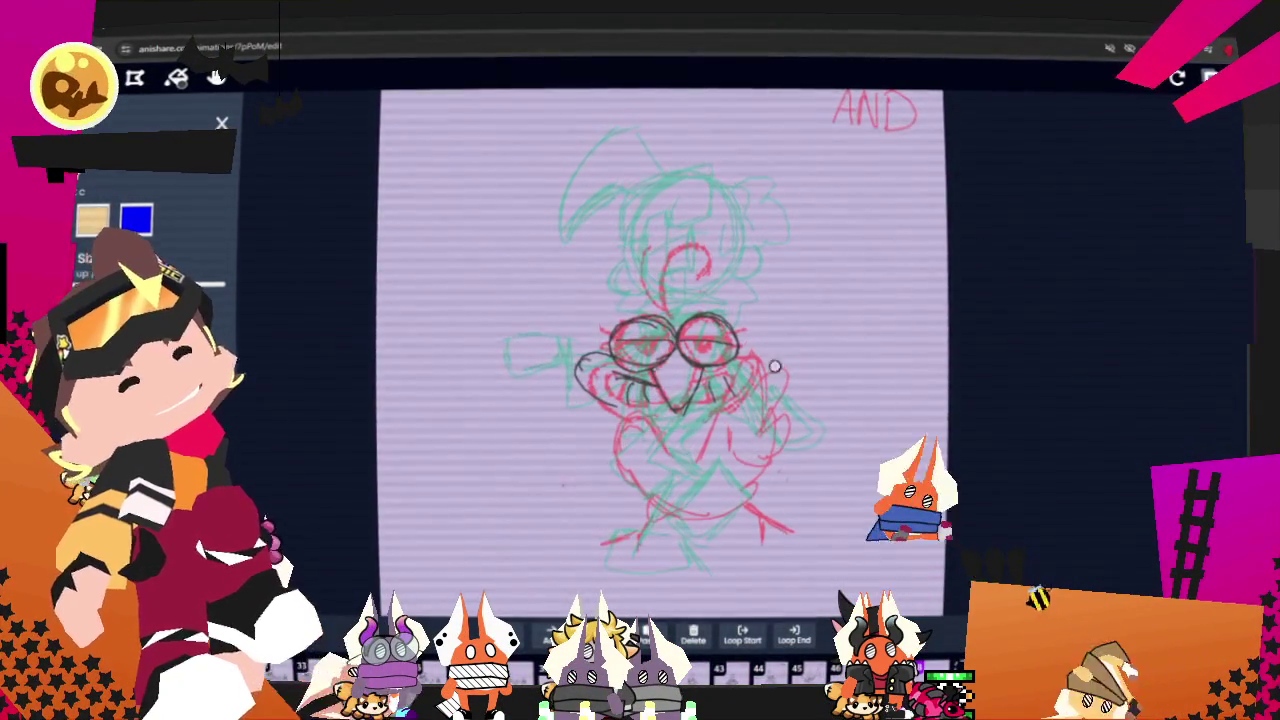
drag(745, 348, 722, 383)
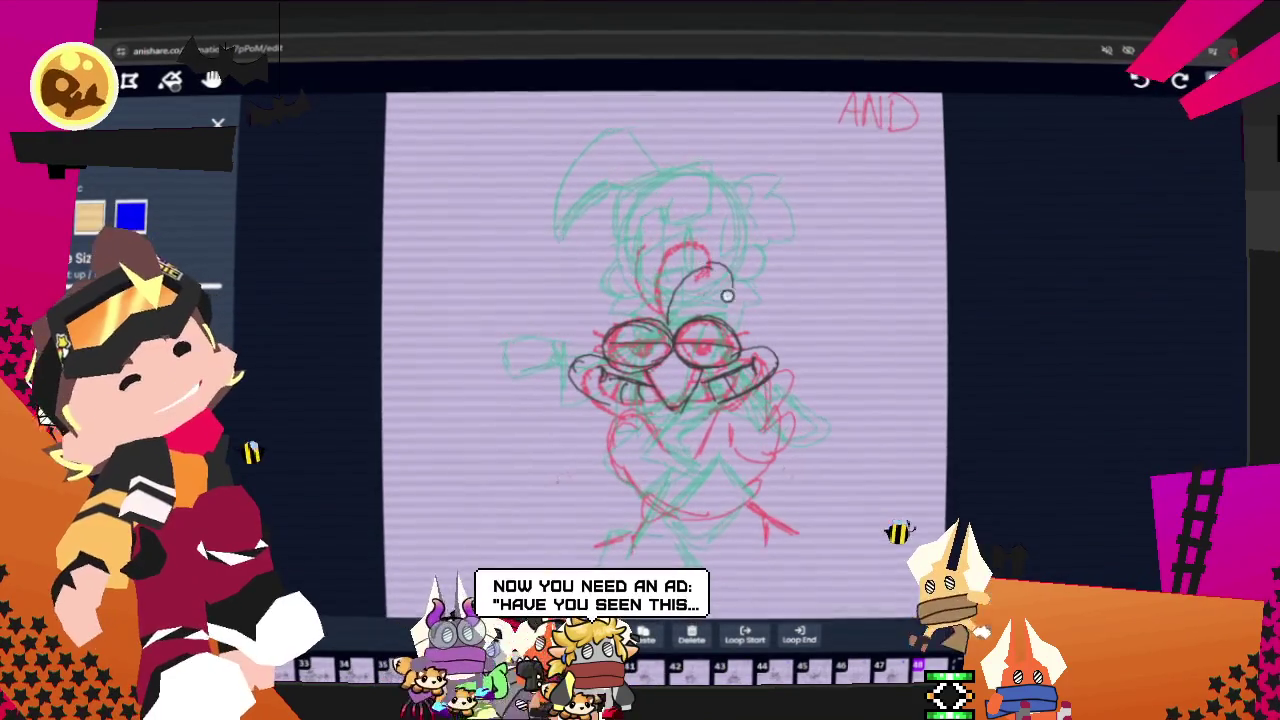
drag(729, 270, 733, 290)
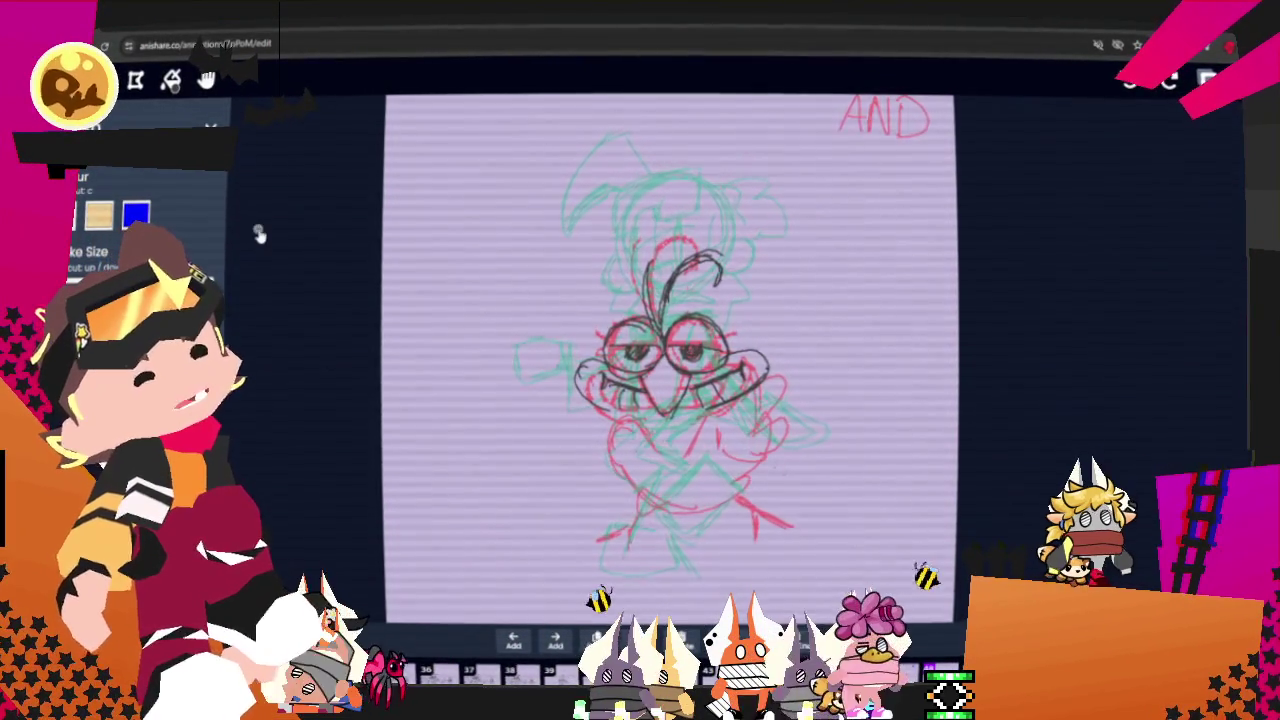
Flip between neighbouring frames to preview motion, then sketch an ellipse over the left eye.
key(Left)
key(Right)
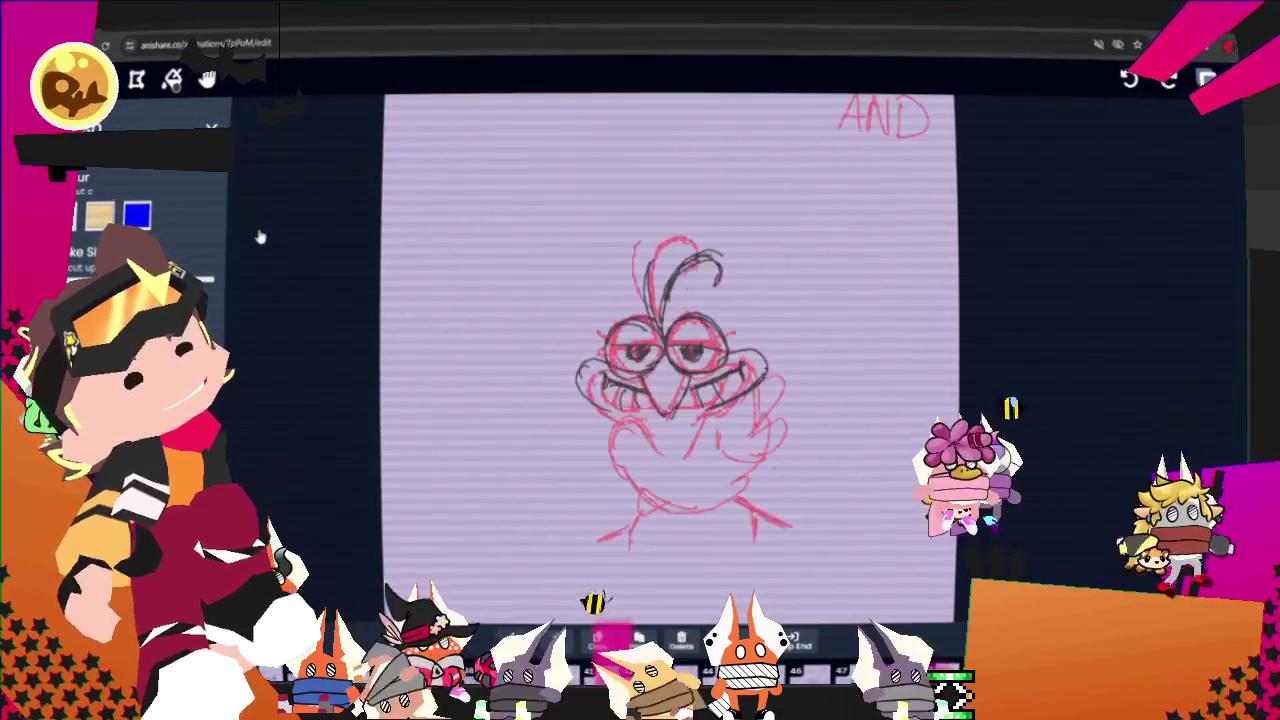
key(Left)
key(Right)
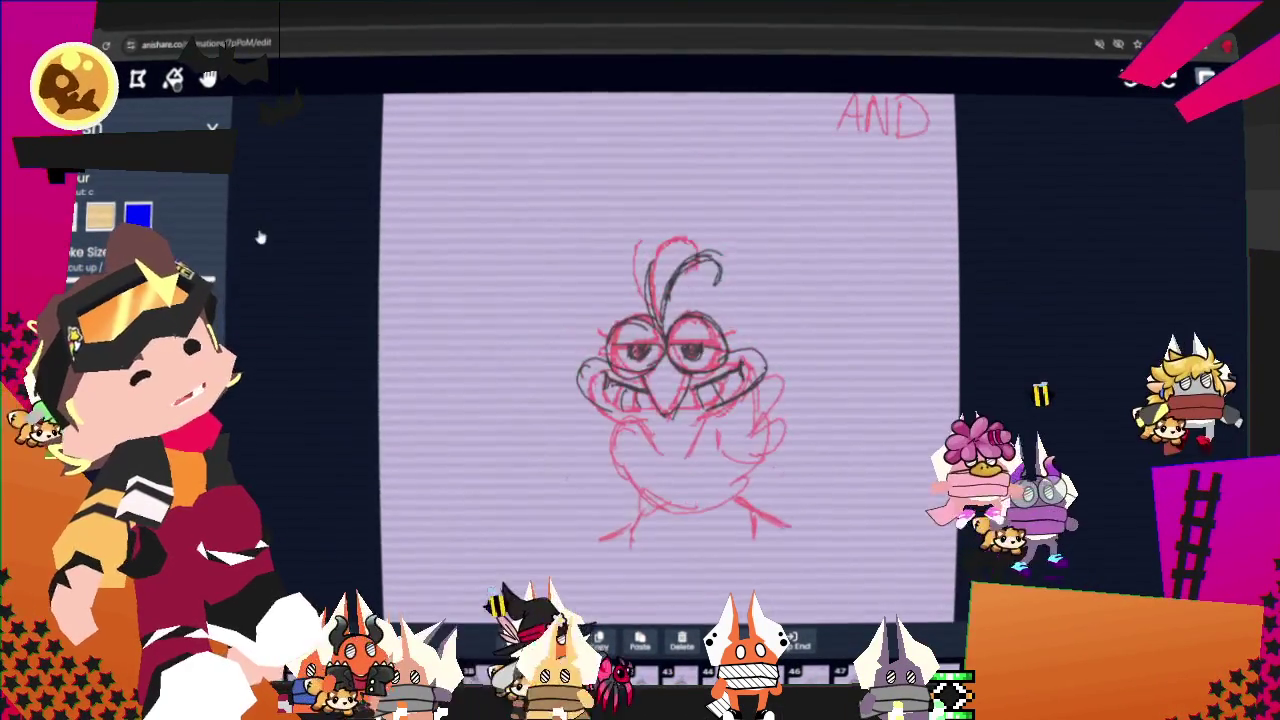
key(Left)
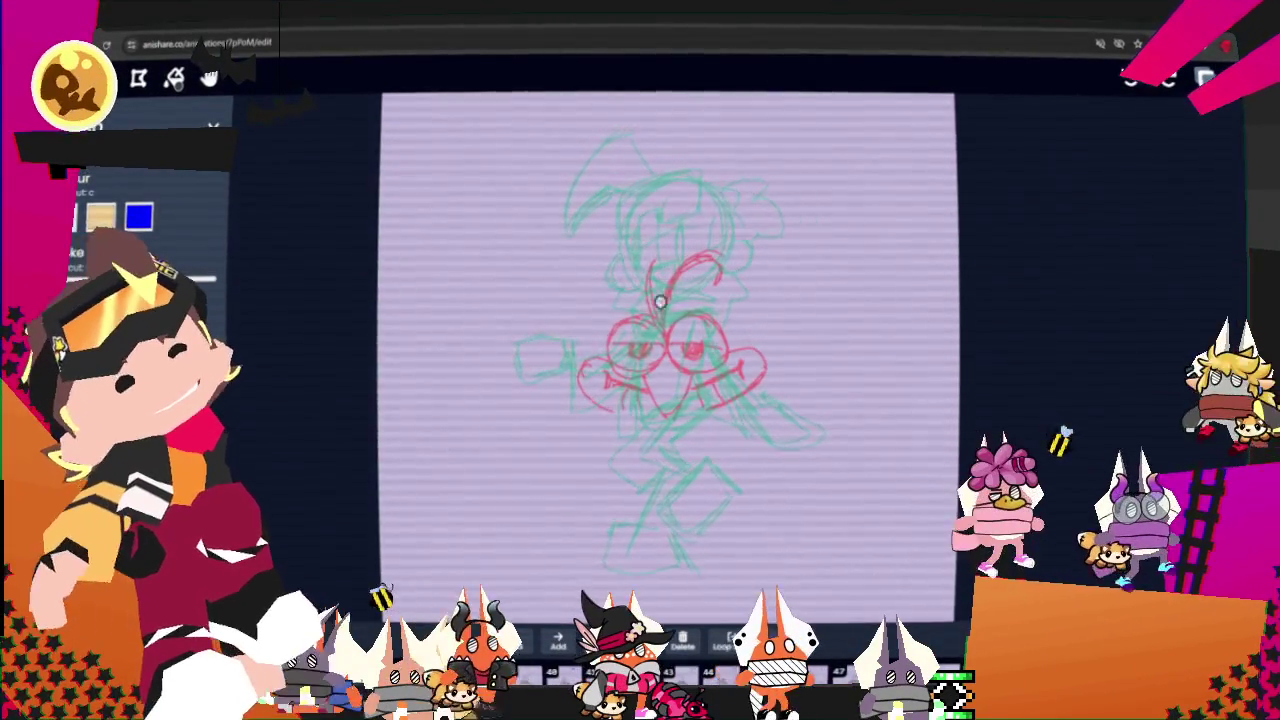
drag(662, 284, 652, 287)
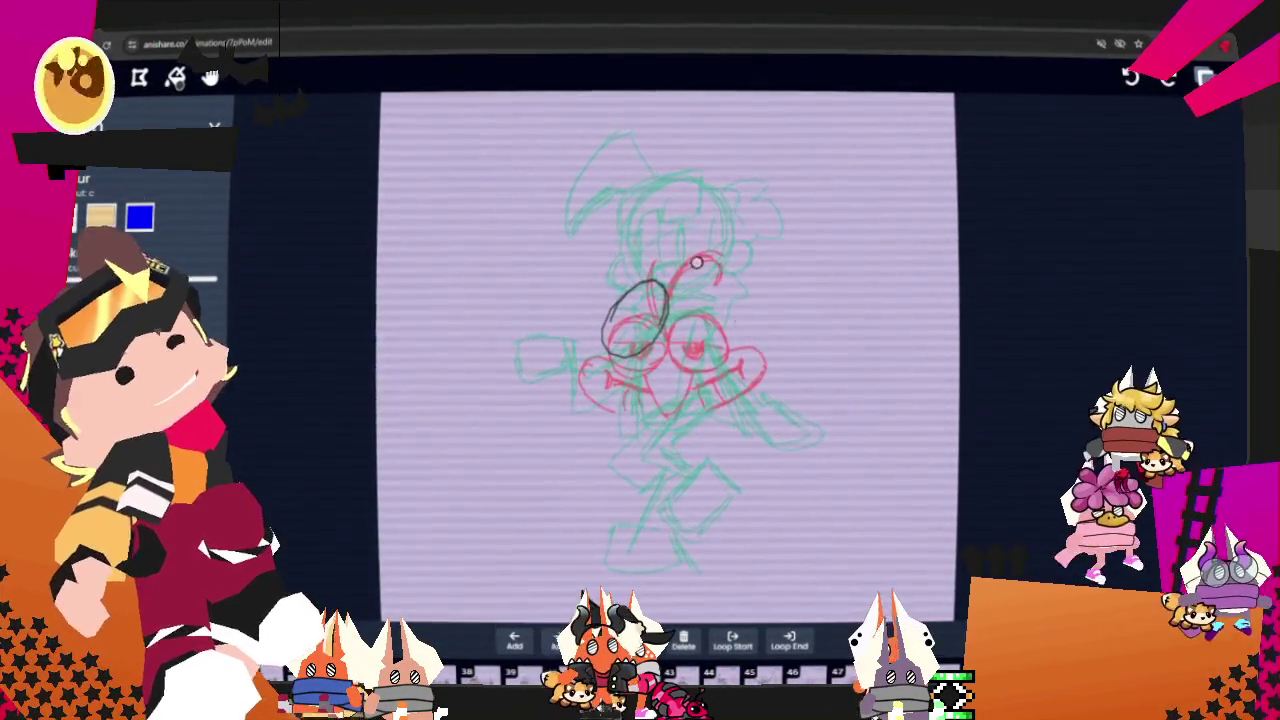
Redraw the left-eye ellipse, circle the right eye, add a pupil and a stroke by the antenna loop.
key(ctrl+z)
drag(645, 348, 655, 350)
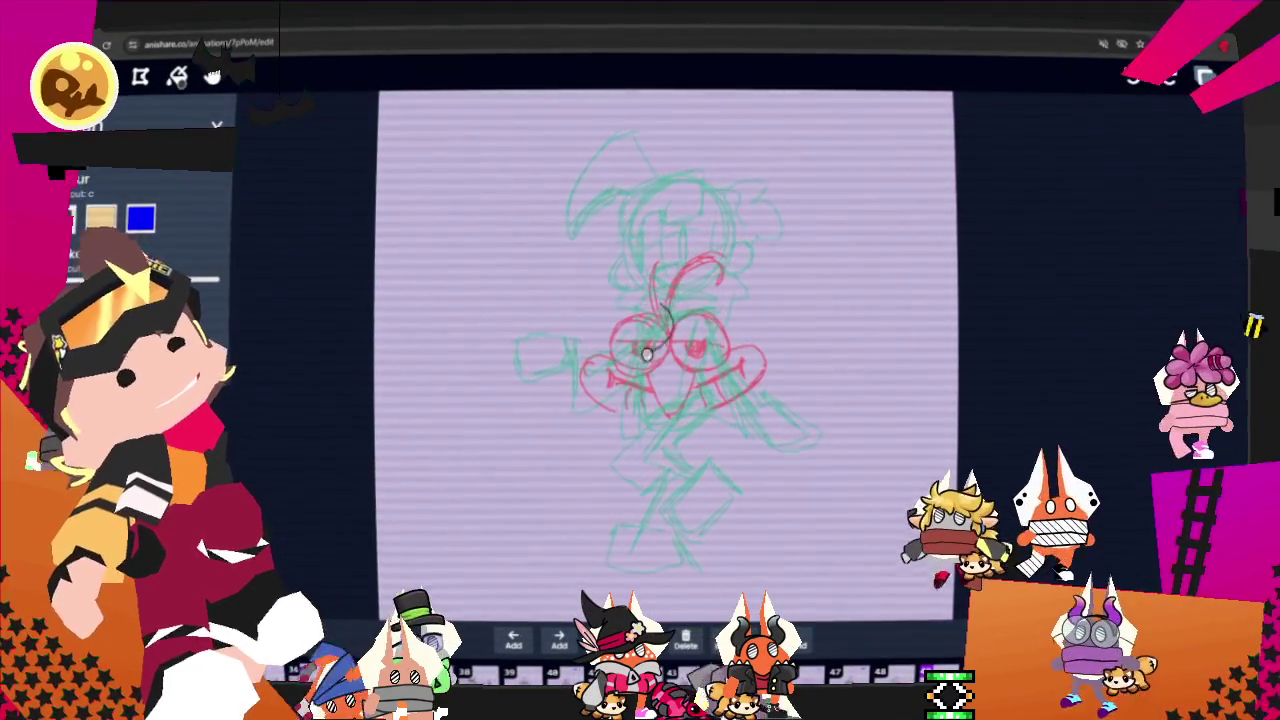
drag(685, 325, 678, 327)
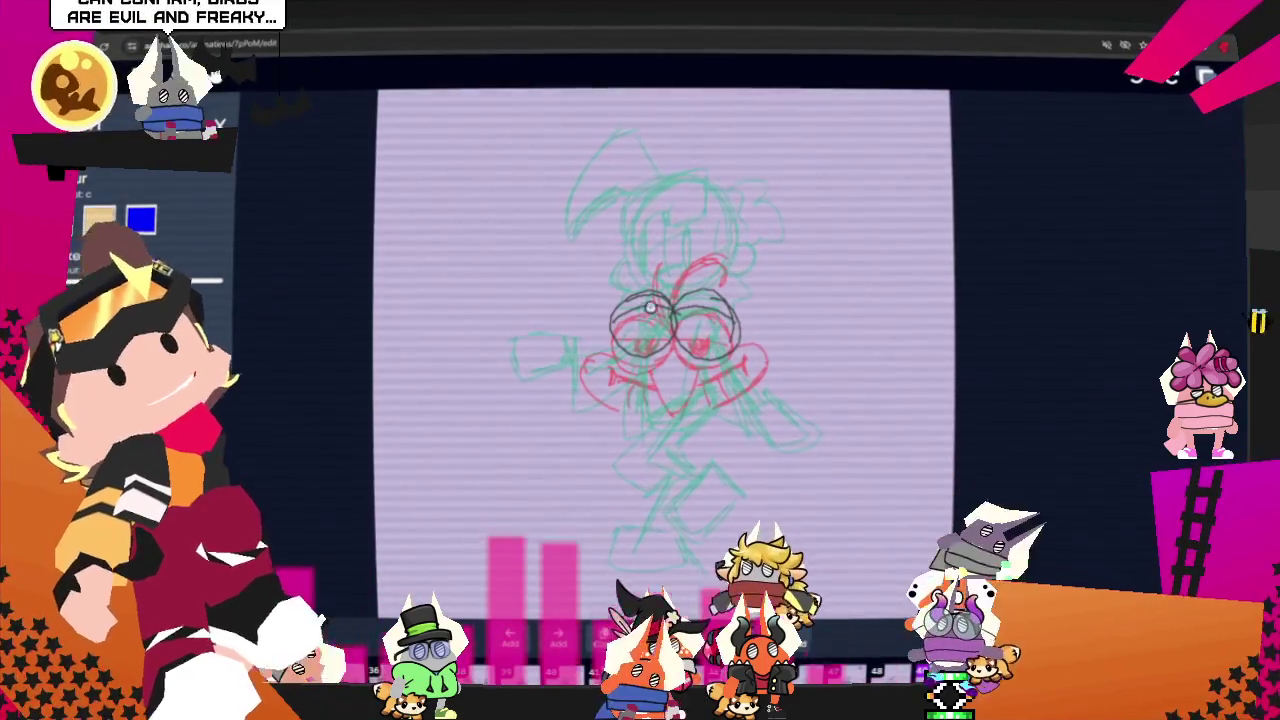
mouse_move(651, 340)
mouse_down()
mouse_move(644, 330)
mouse_move(702, 330)
mouse_up()
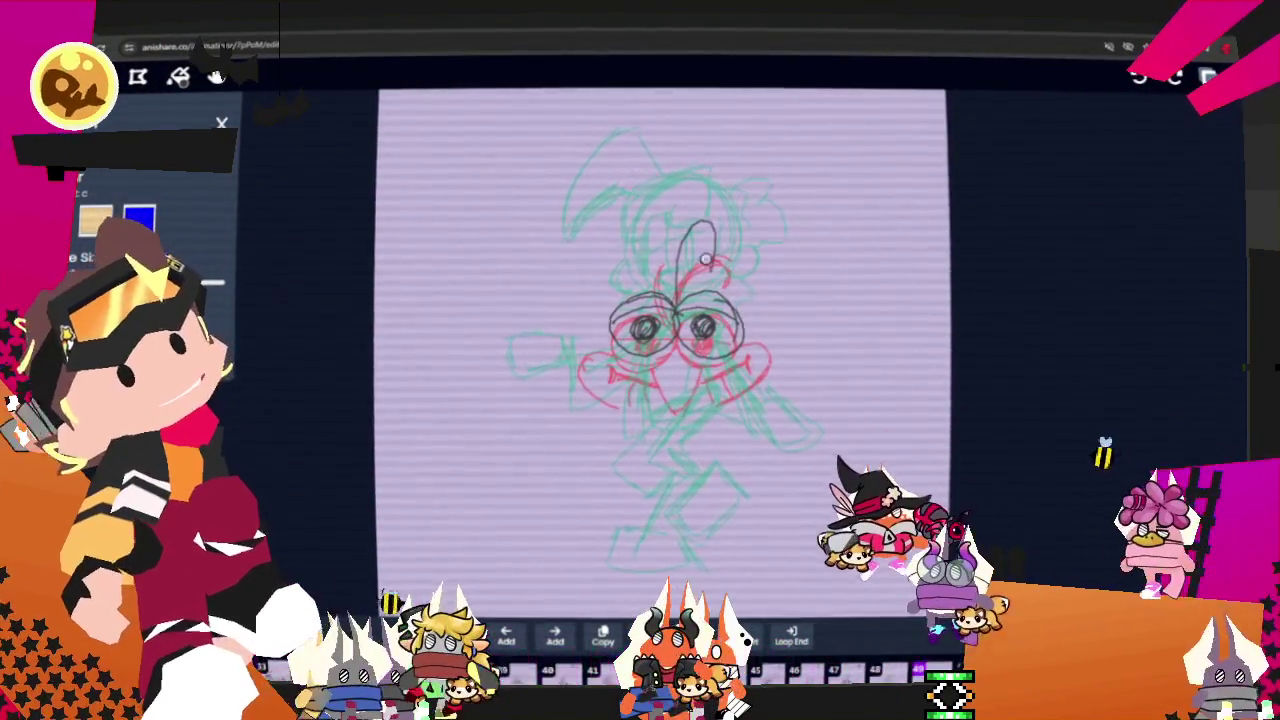
drag(652, 245, 668, 292)
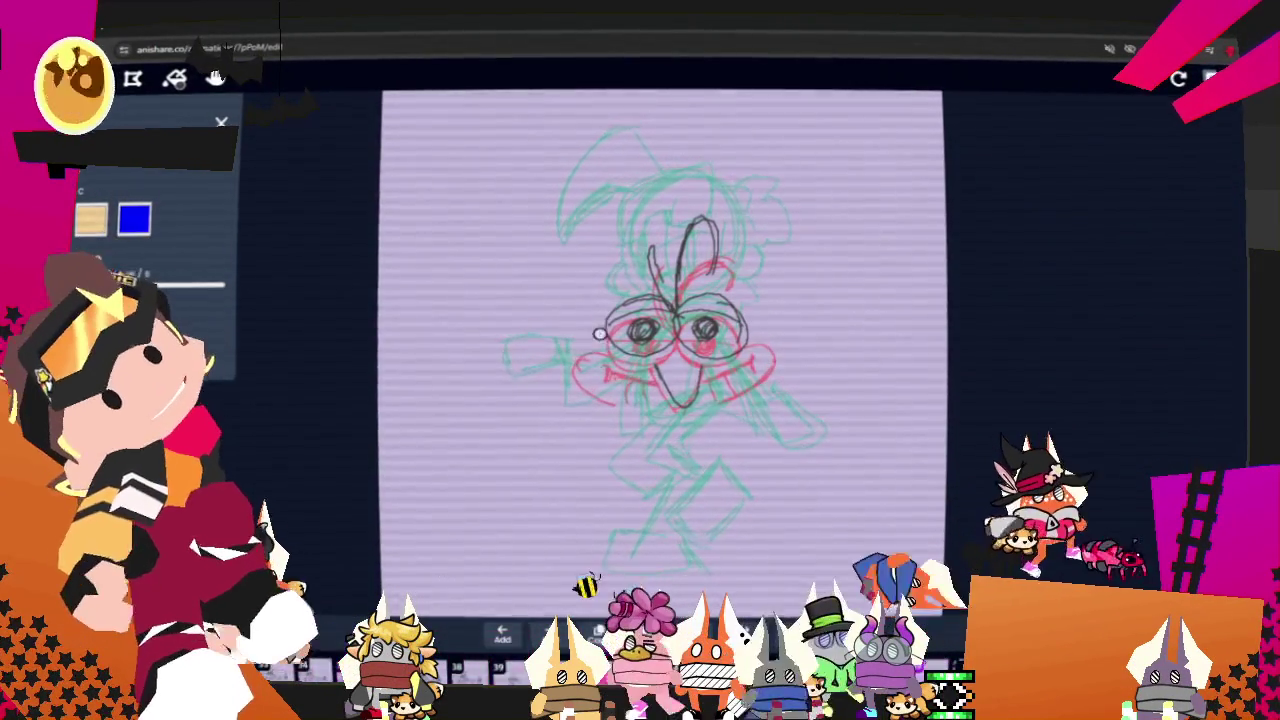
Outline both eyes and cheeks in black, add a head stroke, and circle the left eye.
drag(599, 334, 604, 378)
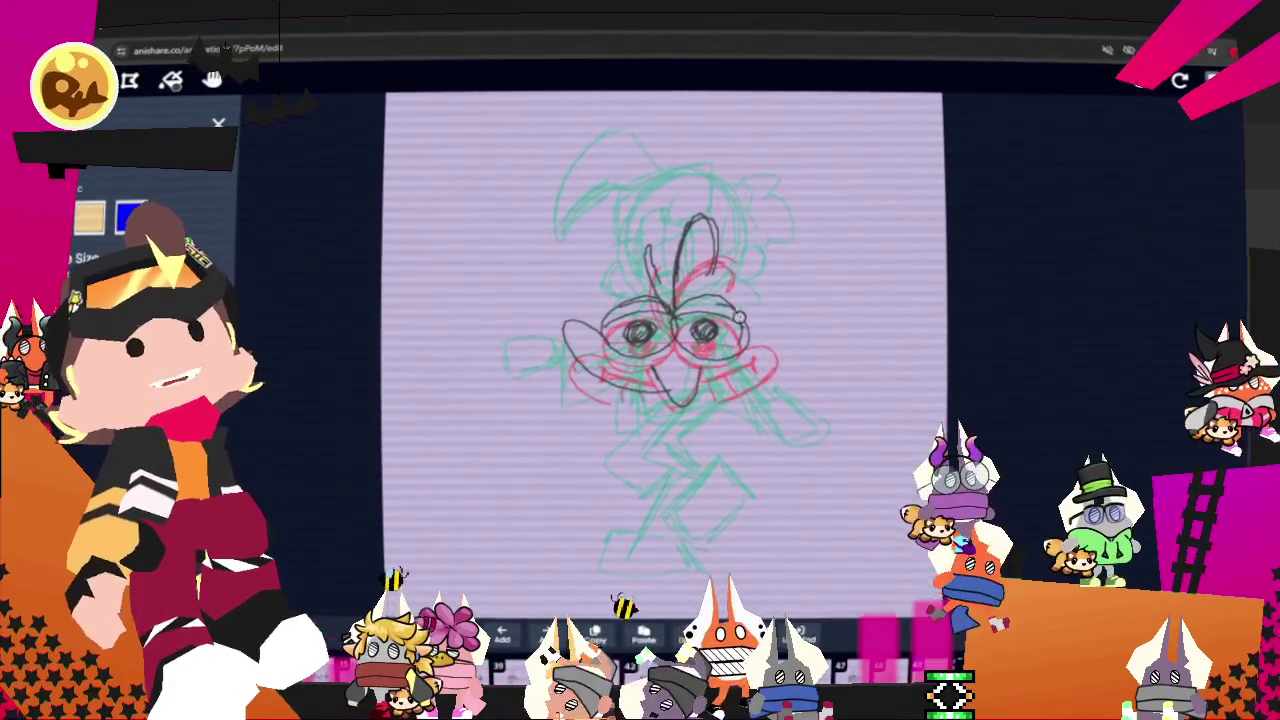
drag(738, 318, 754, 364)
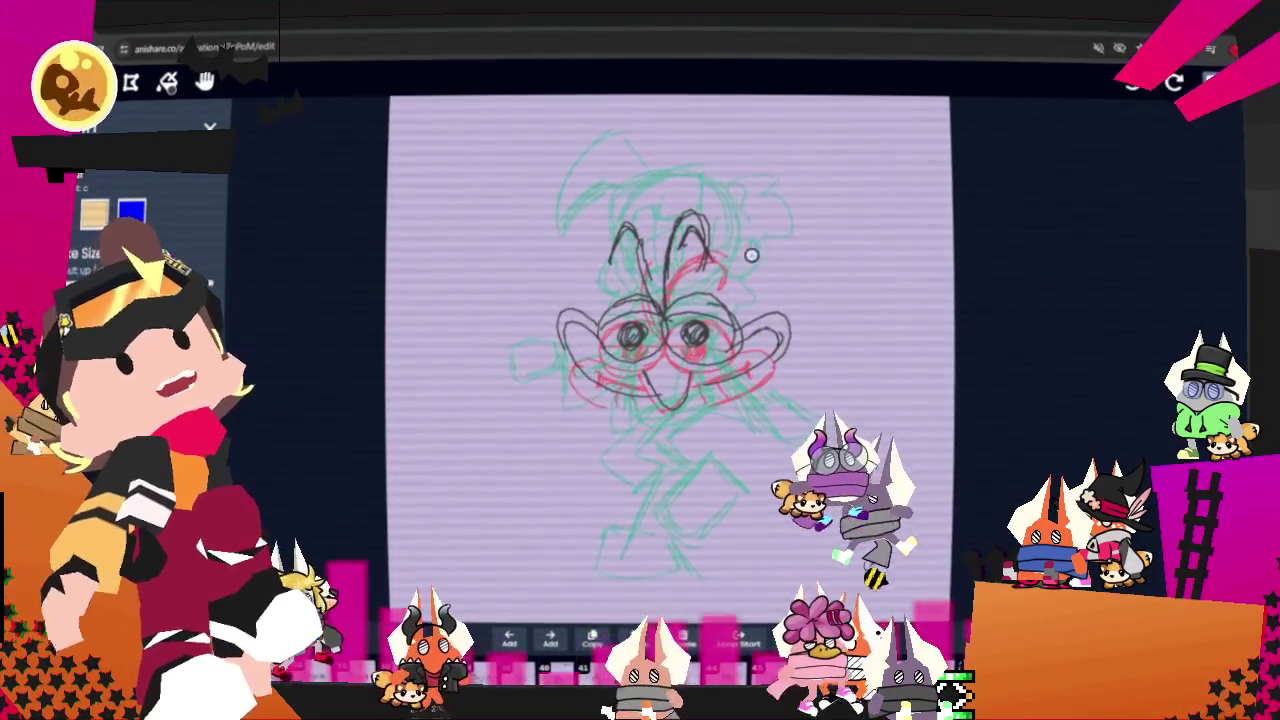
drag(742, 301, 720, 316)
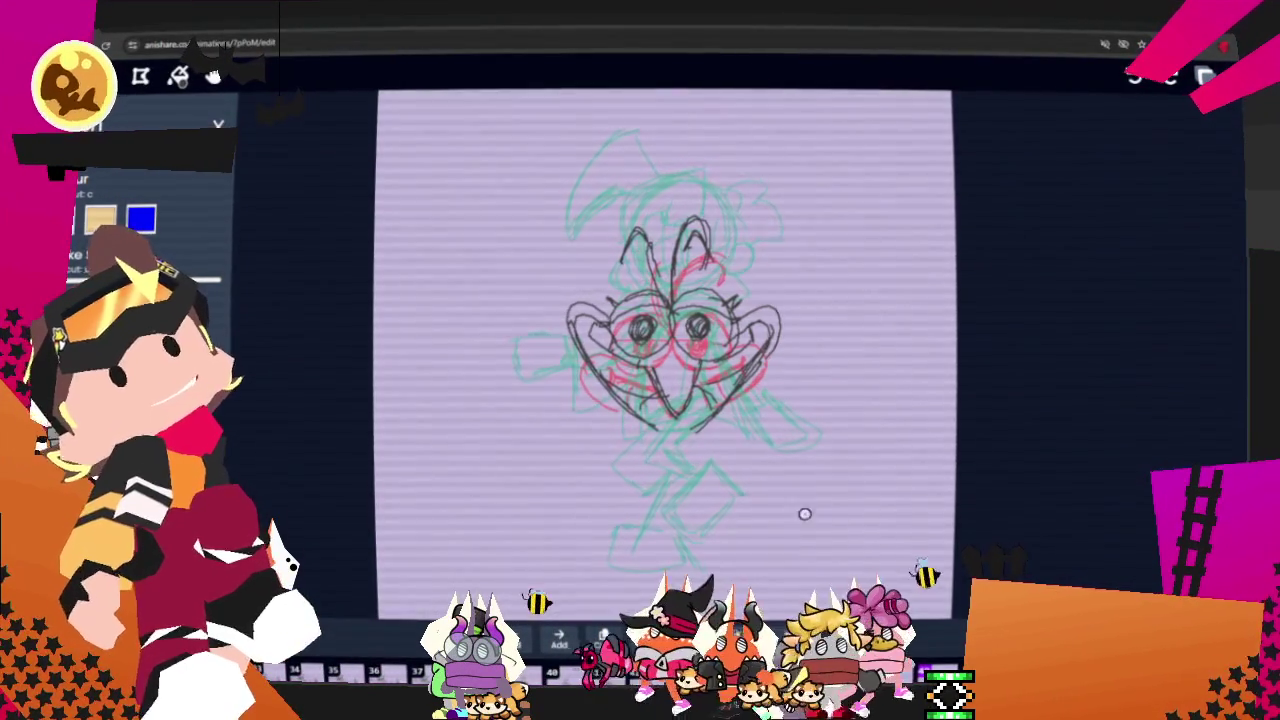
drag(629, 311, 625, 307)
drag(712, 318, 720, 337)
key(ctrl+z)
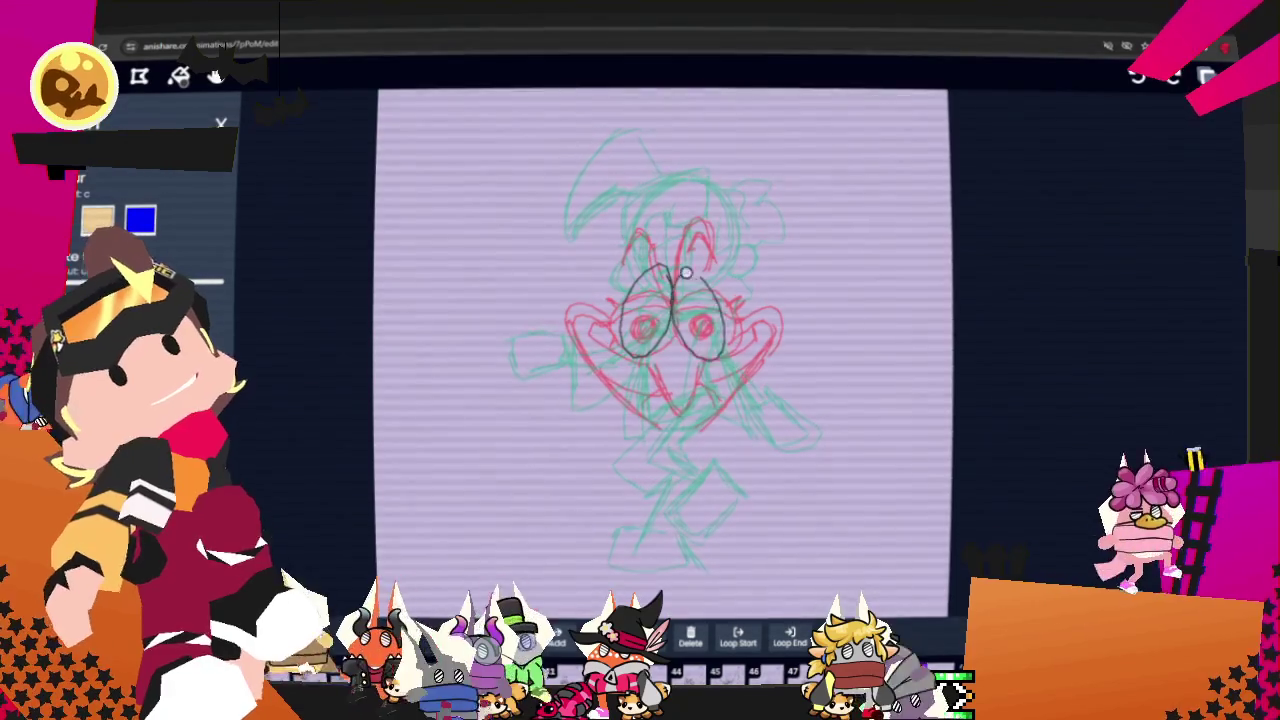
Draw black pupils in both eyes and a curved wing-like loop beside the bird's face.
mouse_move(648, 298)
mouse_down()
mouse_move(647, 325)
mouse_move(700, 332)
mouse_move(704, 365)
mouse_up()
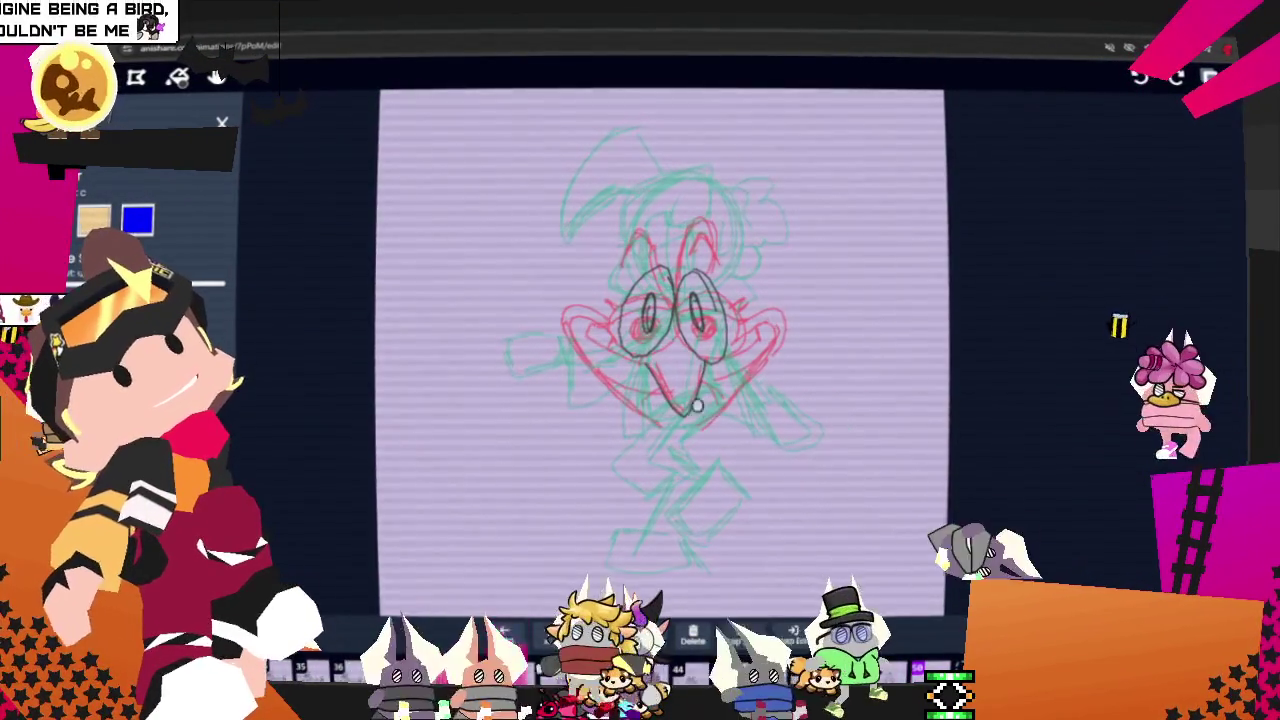
mouse_move(618, 332)
mouse_down()
mouse_move(632, 386)
mouse_move(773, 357)
mouse_up()
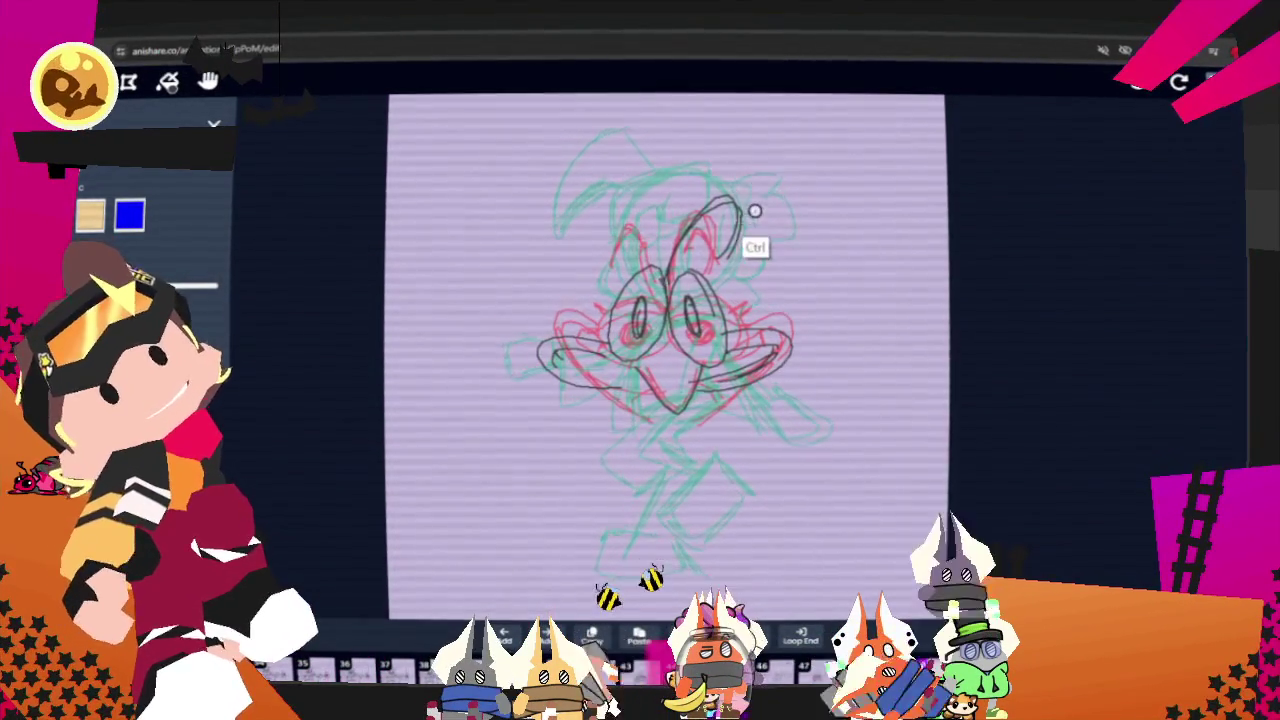
Close the tall crest loop atop the bird's head and add a second stroke beside it.
drag(679, 195, 670, 266)
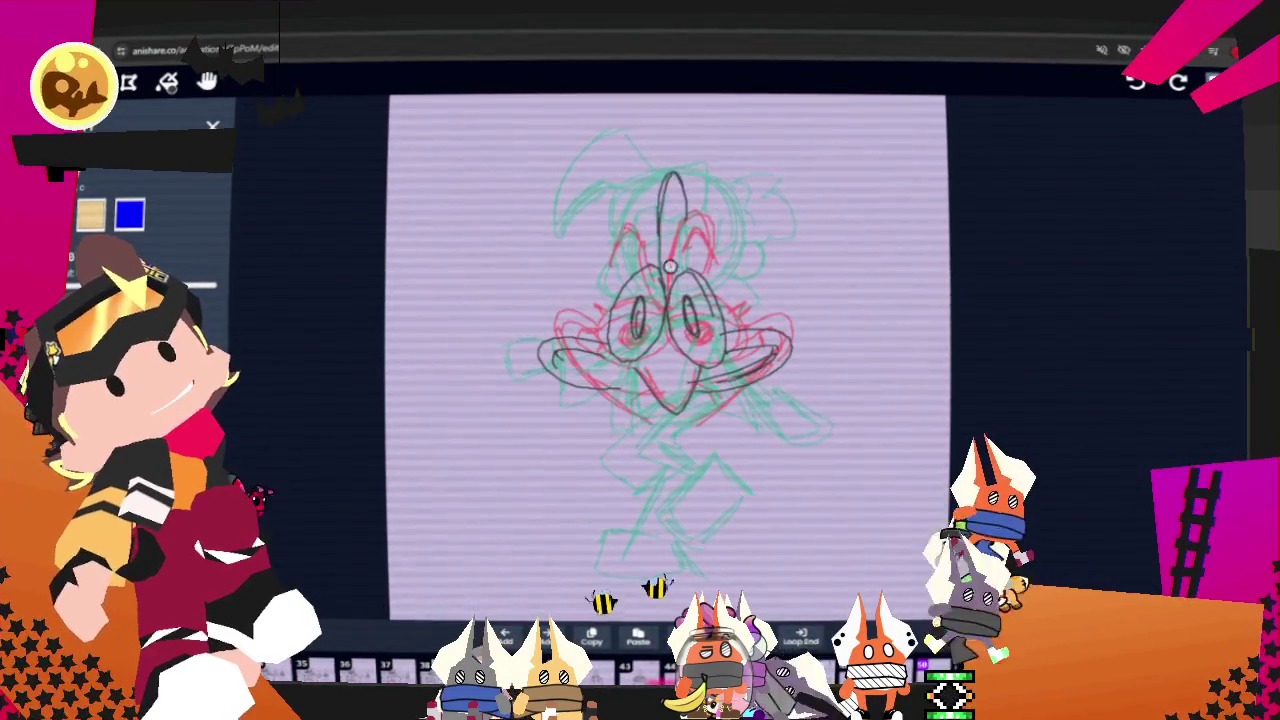
drag(625, 200, 660, 262)
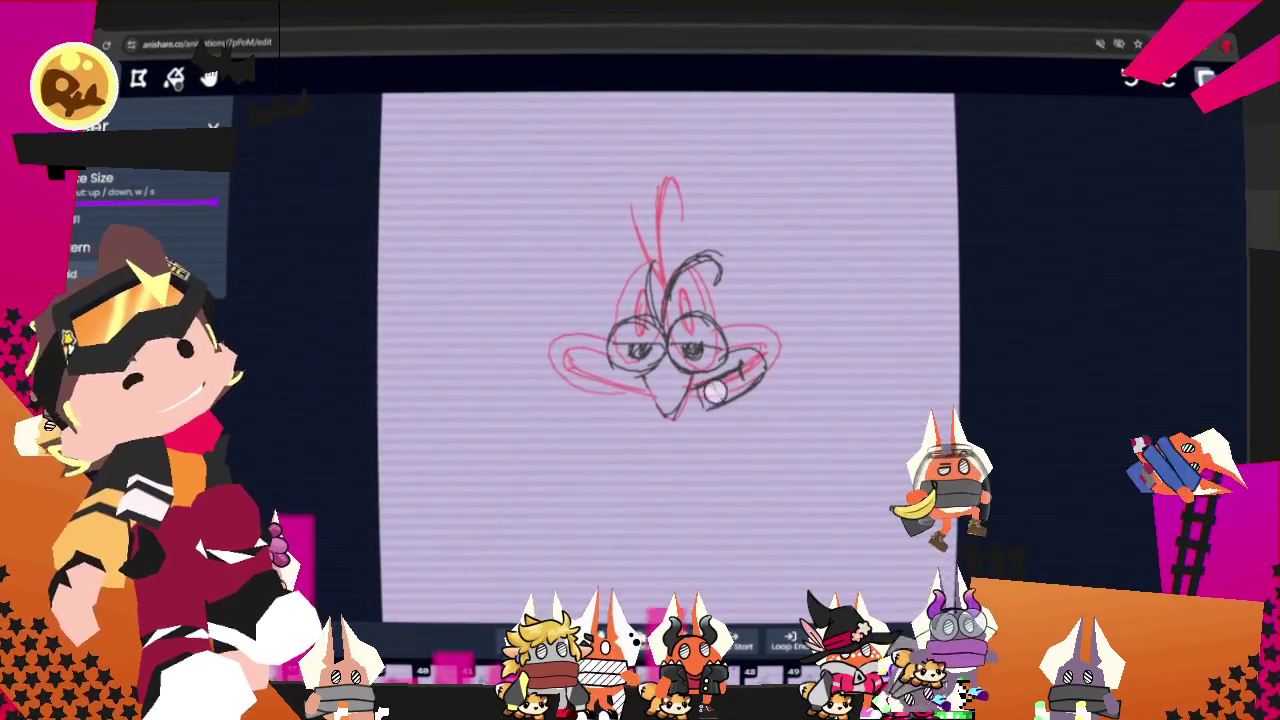
Erase the stray black strokes on the lower face and head top, then brush a lower-left face curve.
drag(600, 400, 726, 381)
mouse_move(754, 314)
mouse_down()
mouse_move(722, 274)
mouse_move(703, 205)
mouse_move(713, 230)
mouse_up()
key(b)
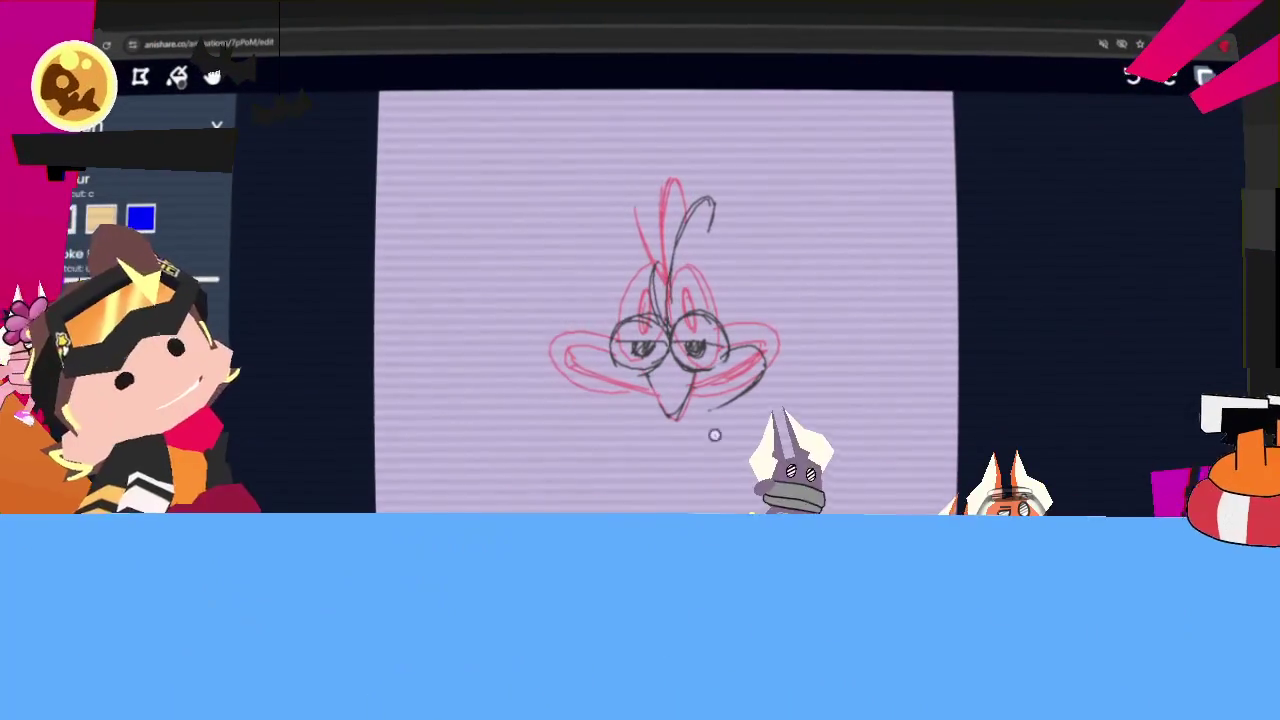
drag(556, 350, 653, 410)
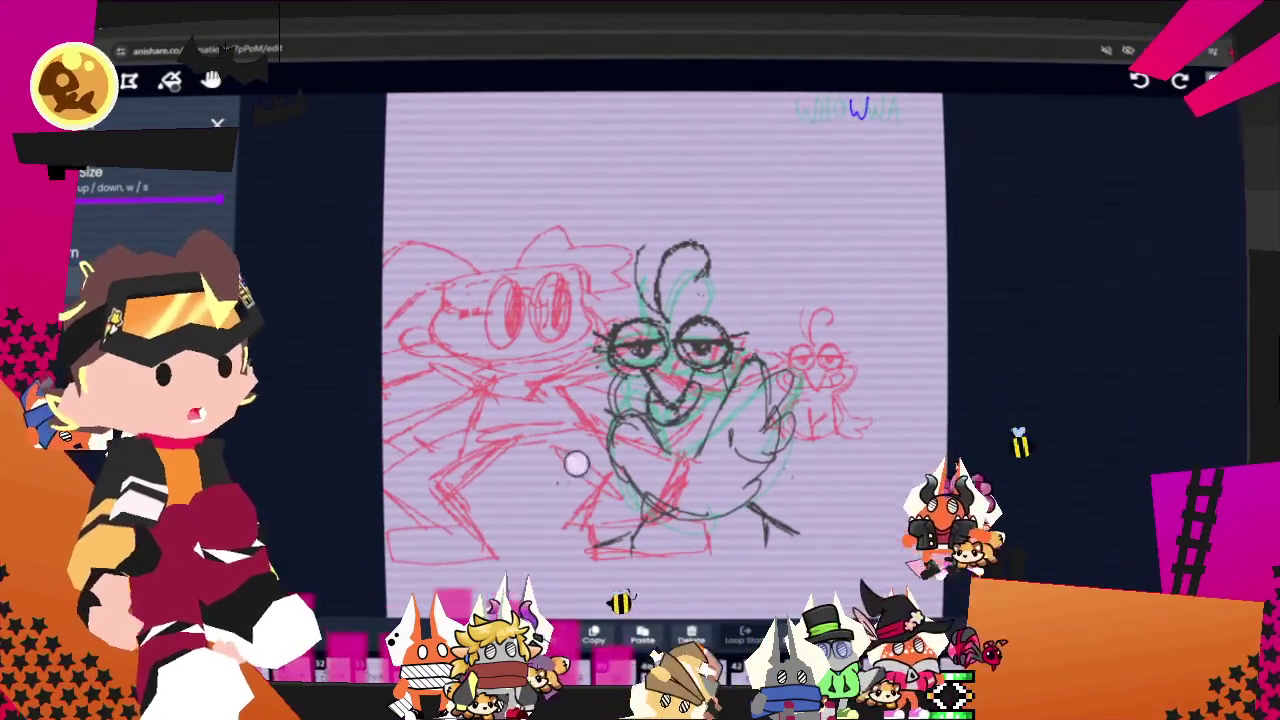
Preview the animation, then advance to an empty frame showing only the red bird face.
right_click(75, 20)
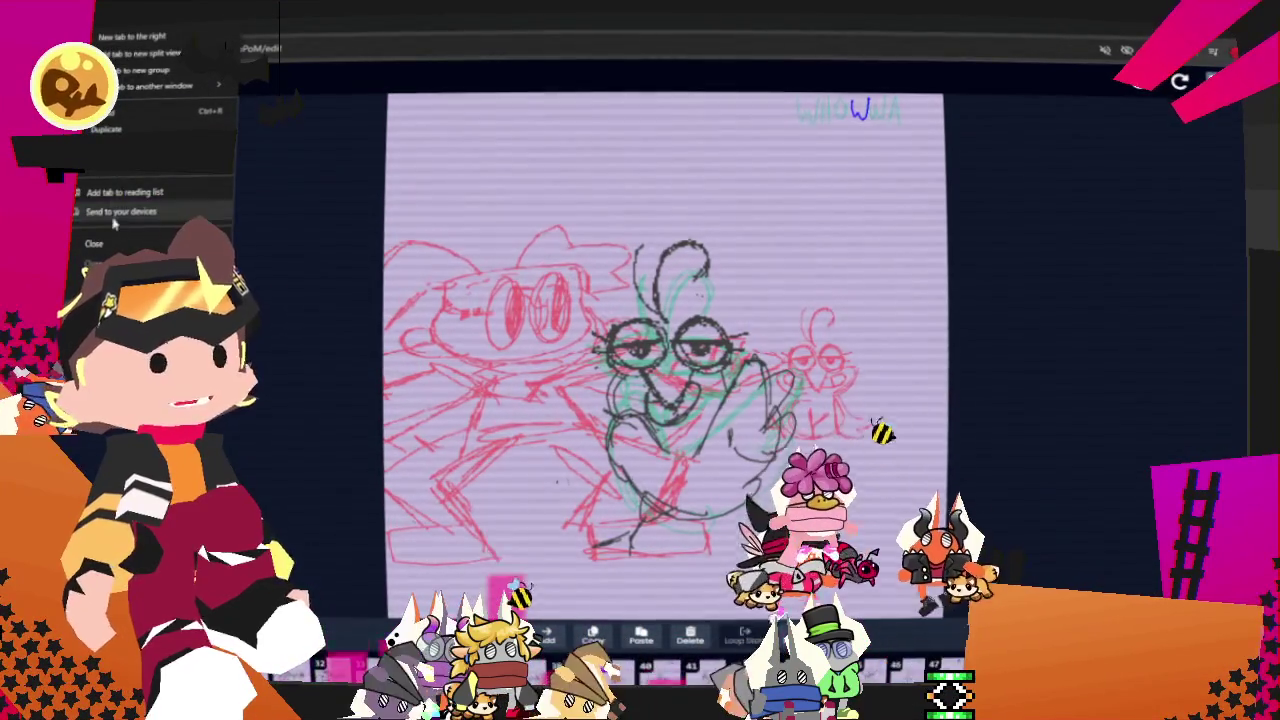
key(Escape)
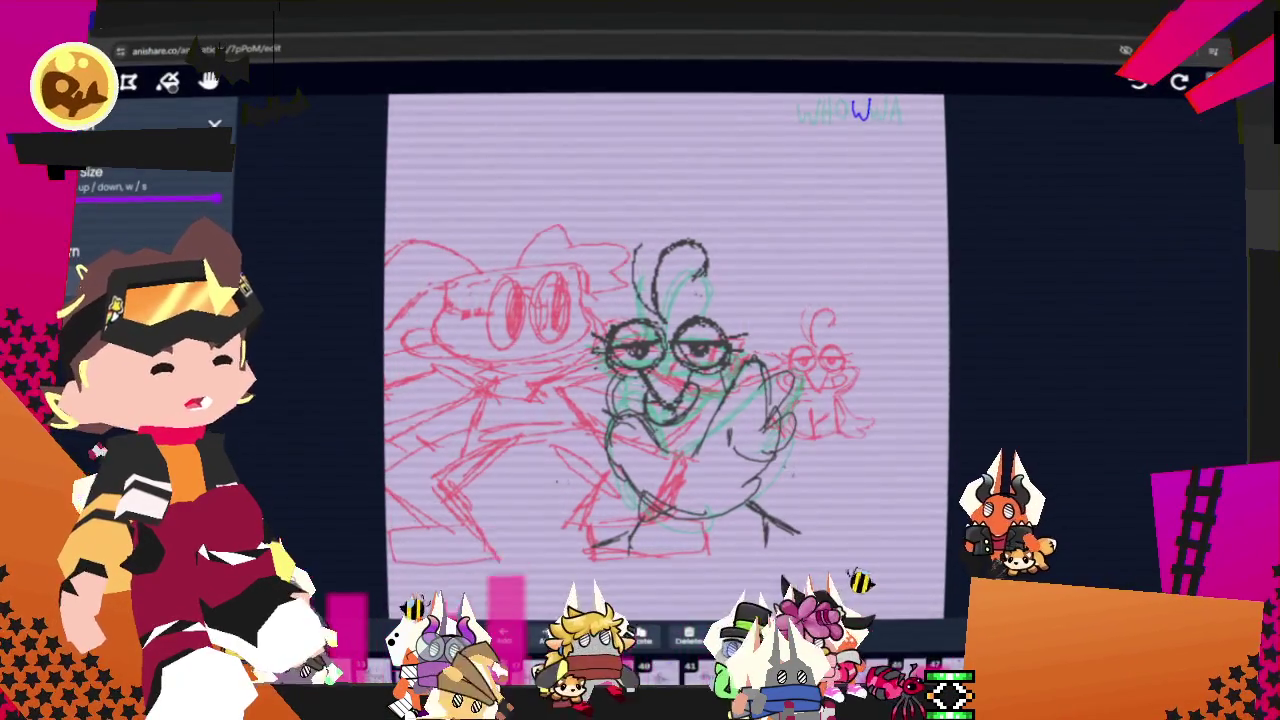
key(space)
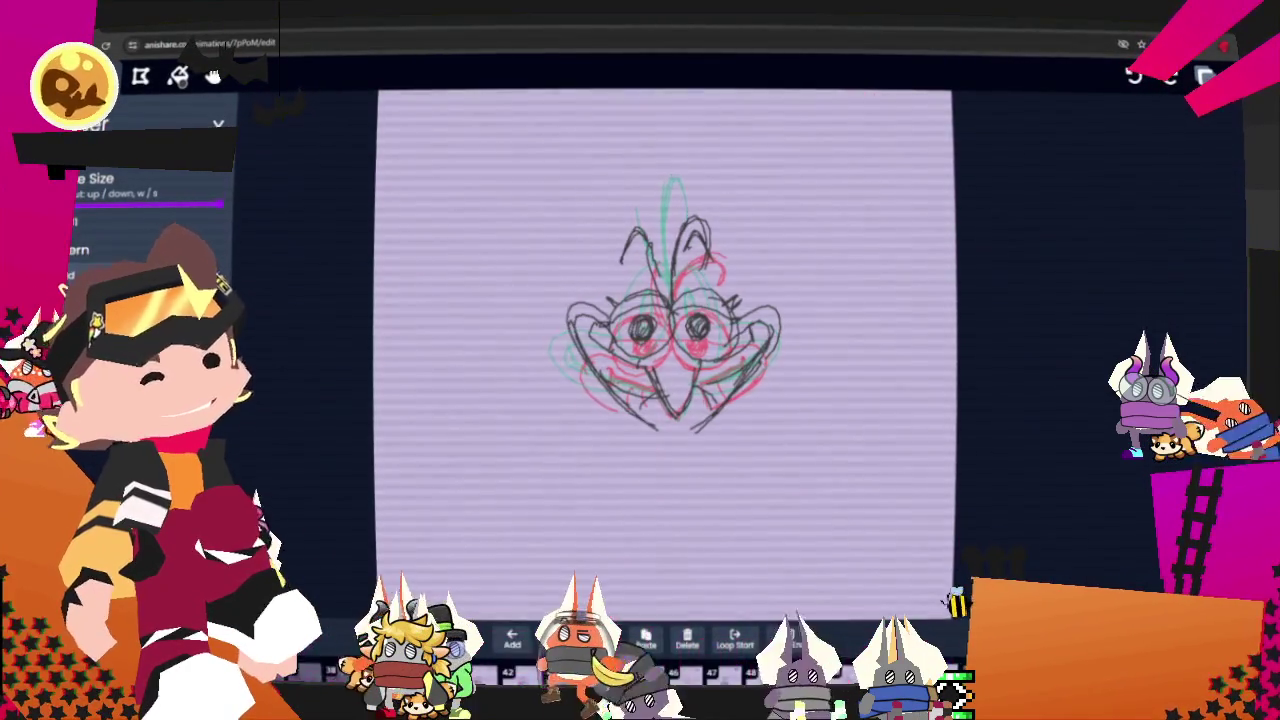
key(Right)
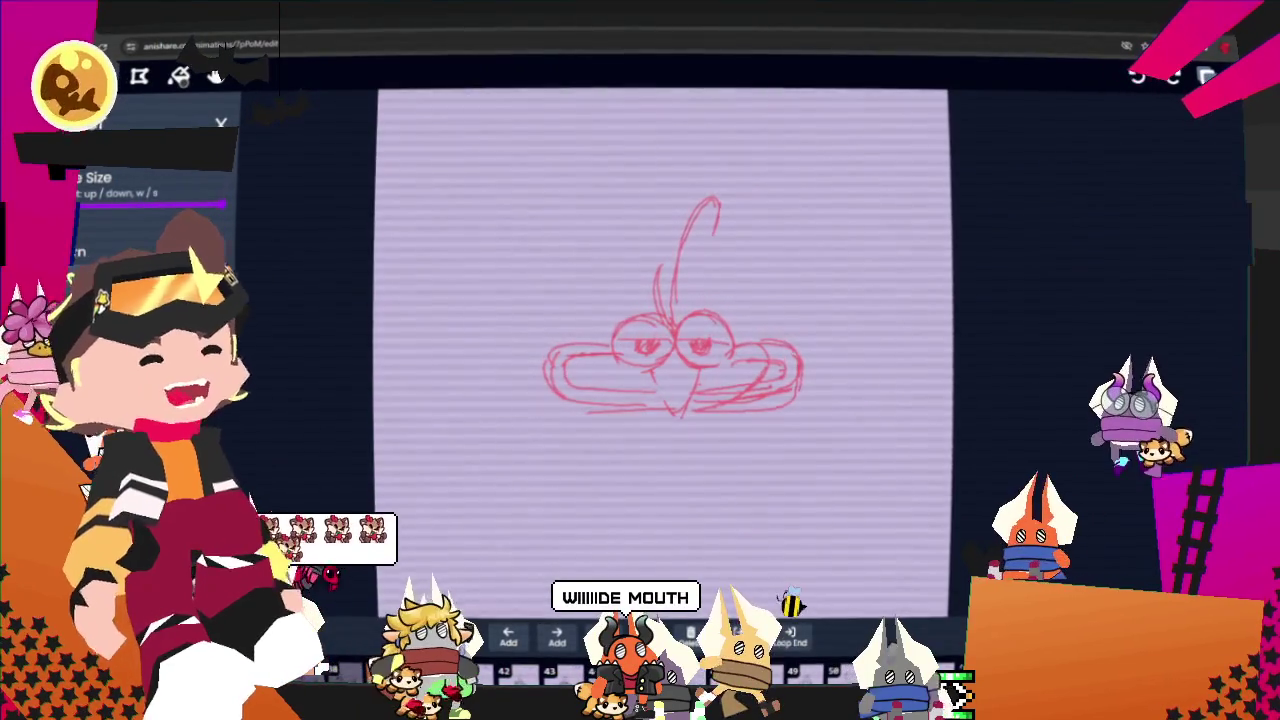
Trace black ellipses around the left and right eyes, undoing failed attempts and the bridge stroke.
scroll(150, 200, up, 2)
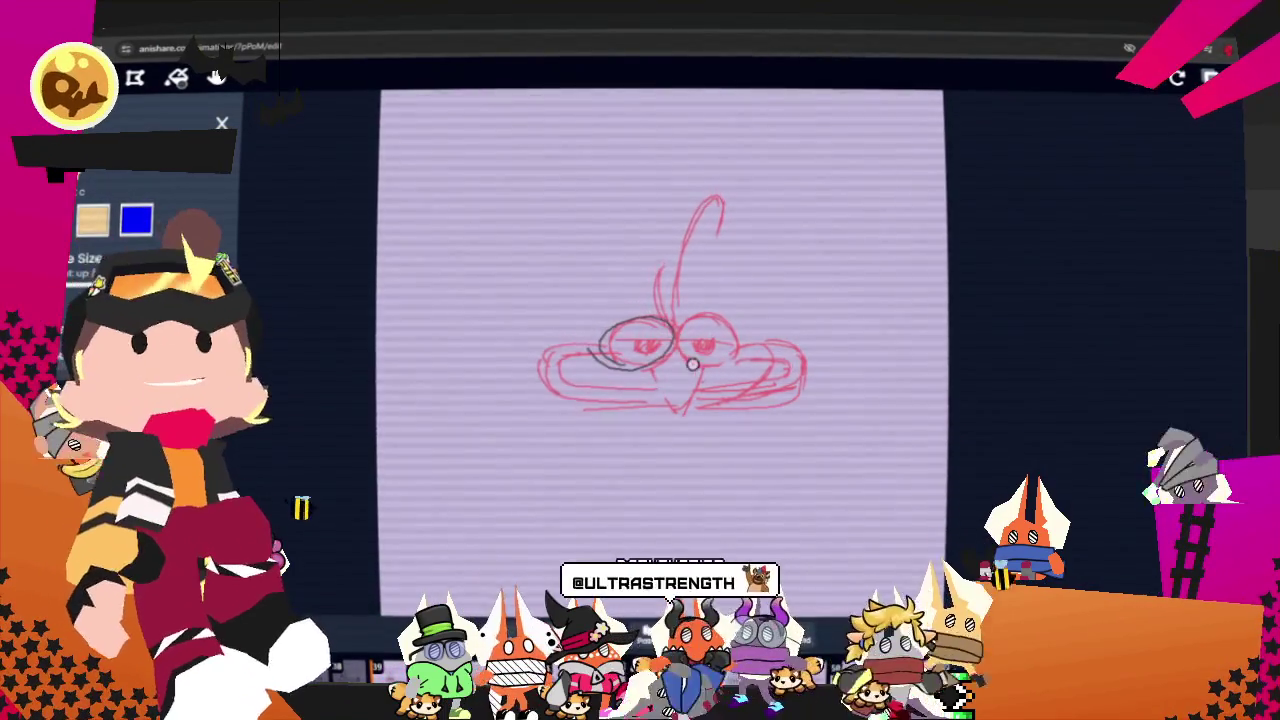
drag(678, 330, 682, 345)
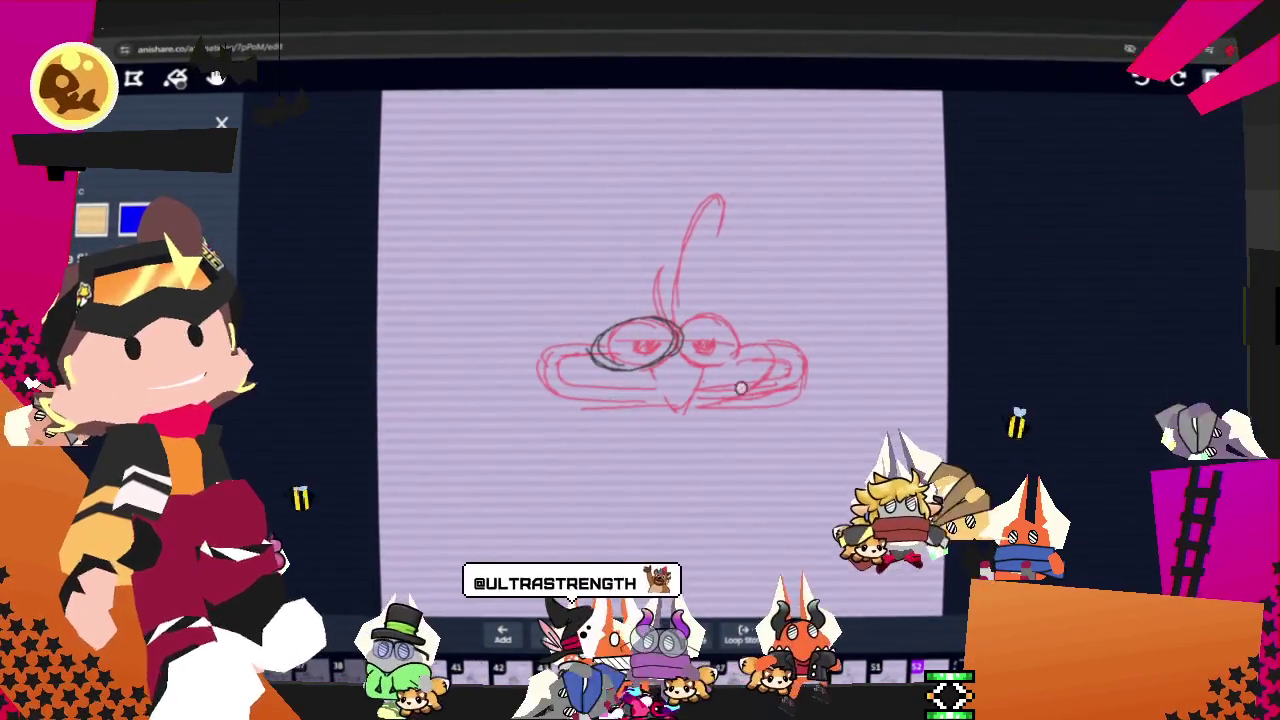
key(ctrl+z)
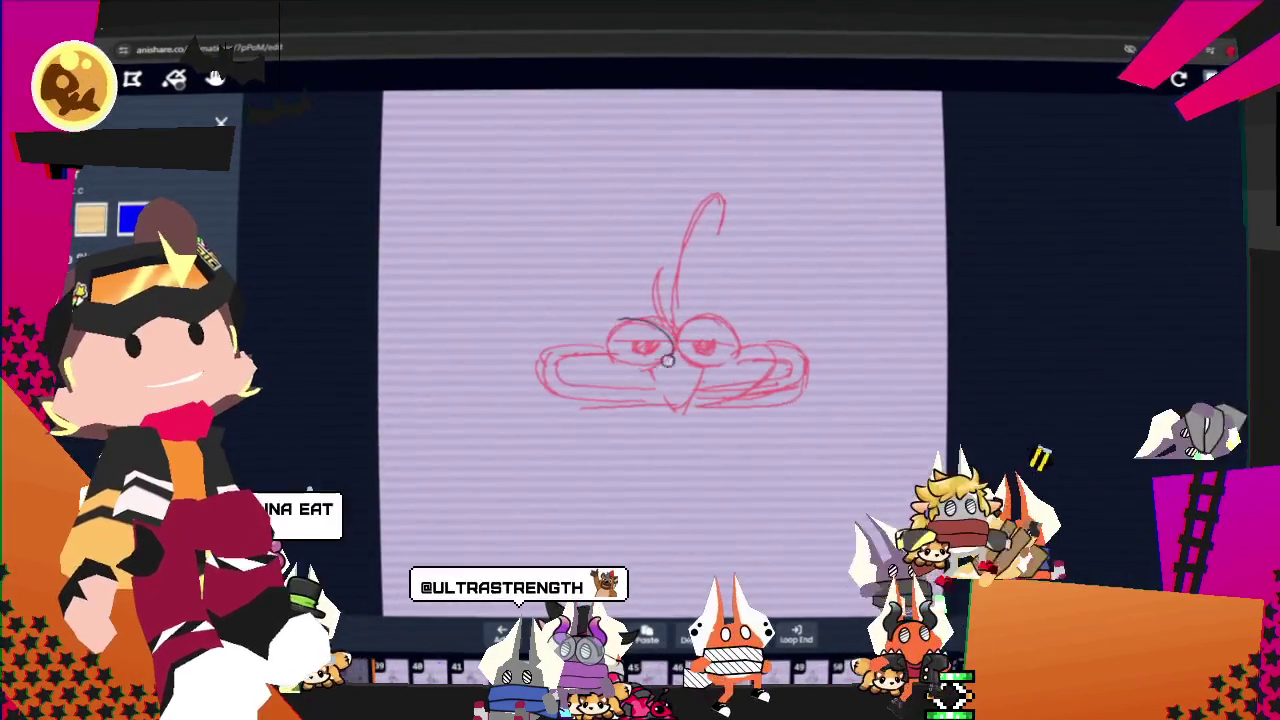
drag(635, 371, 657, 328)
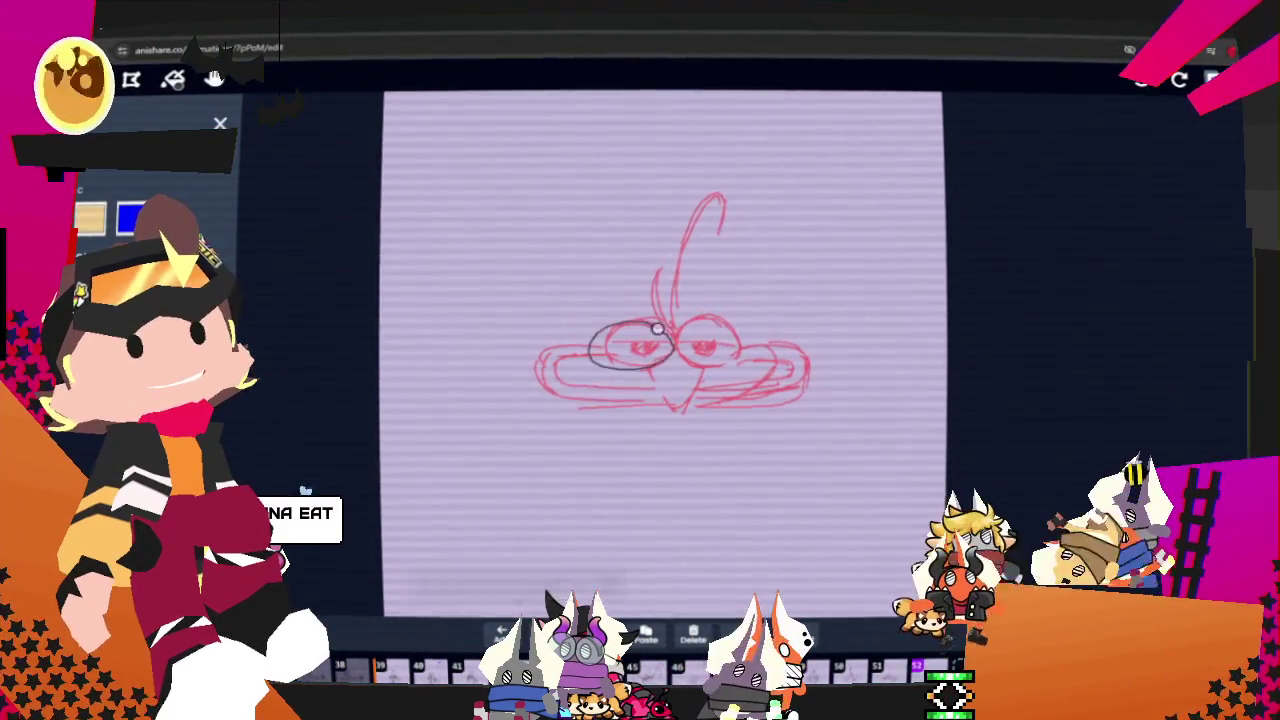
key(ctrl+z)
drag(703, 345, 763, 362)
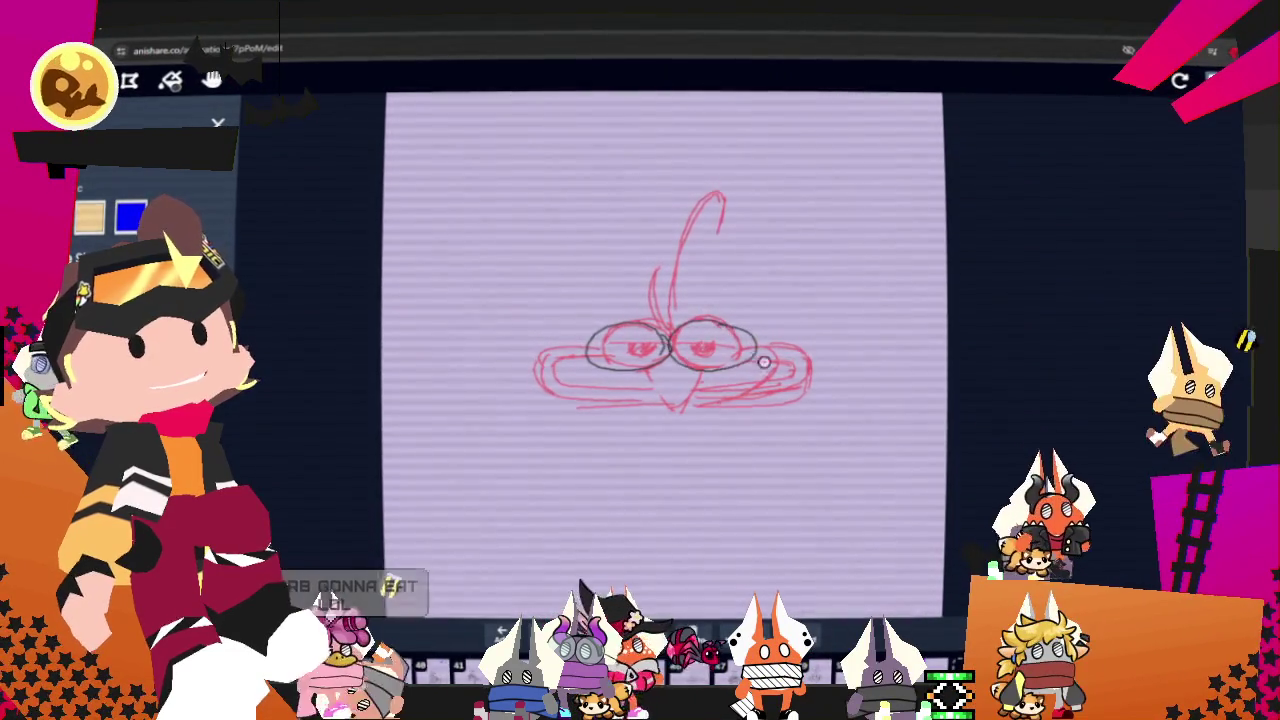
drag(626, 348, 677, 348)
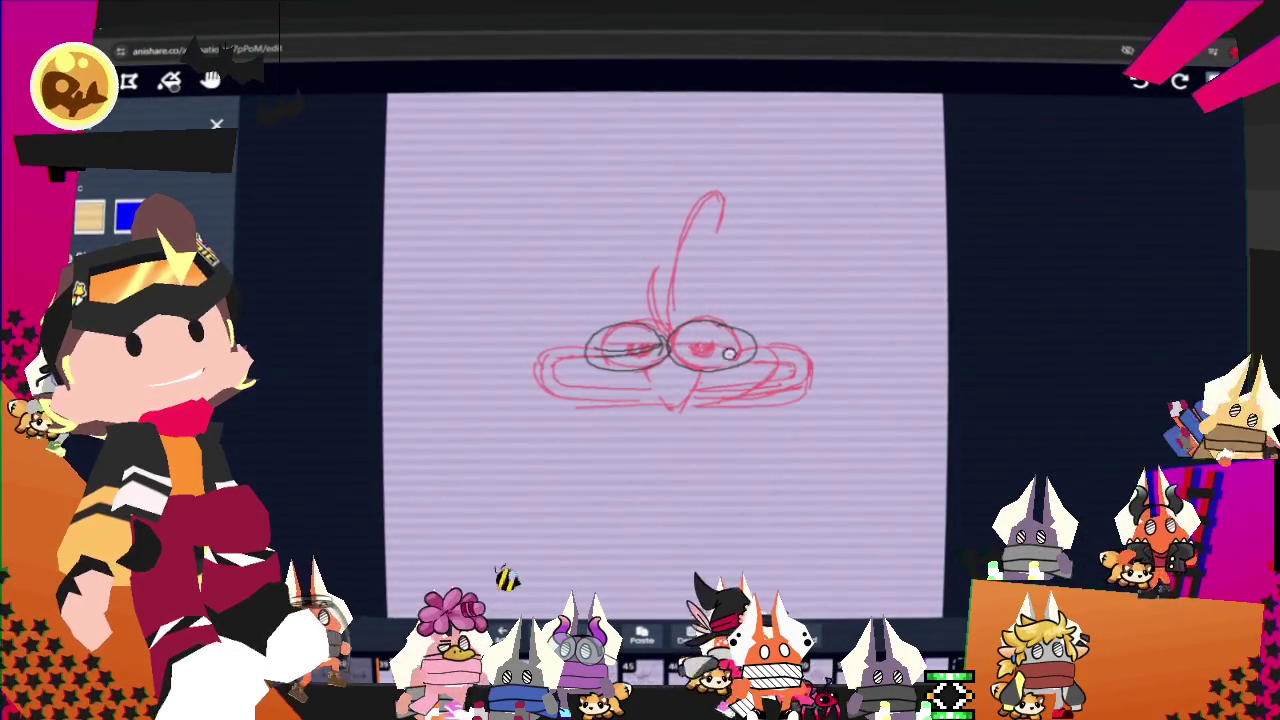
key(ctrl+z)
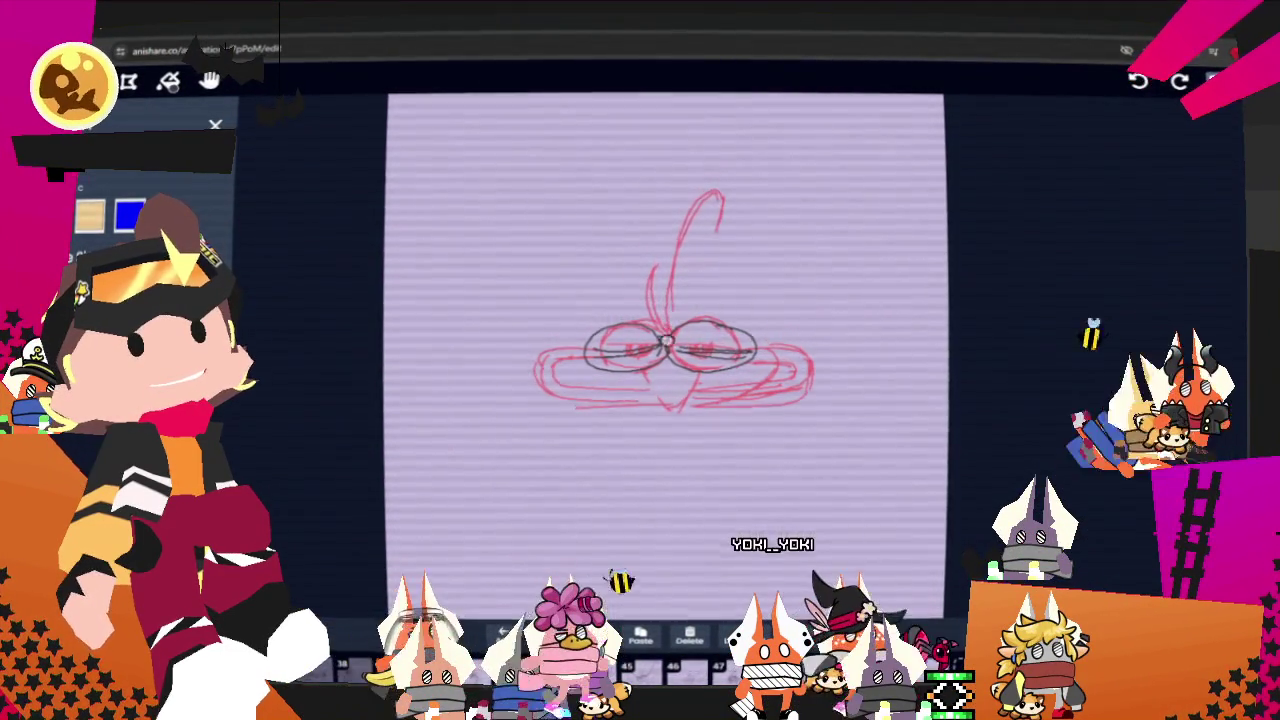
Draw the hooked crest stroke rising from between the eyes and curl its tip.
drag(662, 345, 762, 290)
key(ctrl+z)
drag(665, 345, 760, 274)
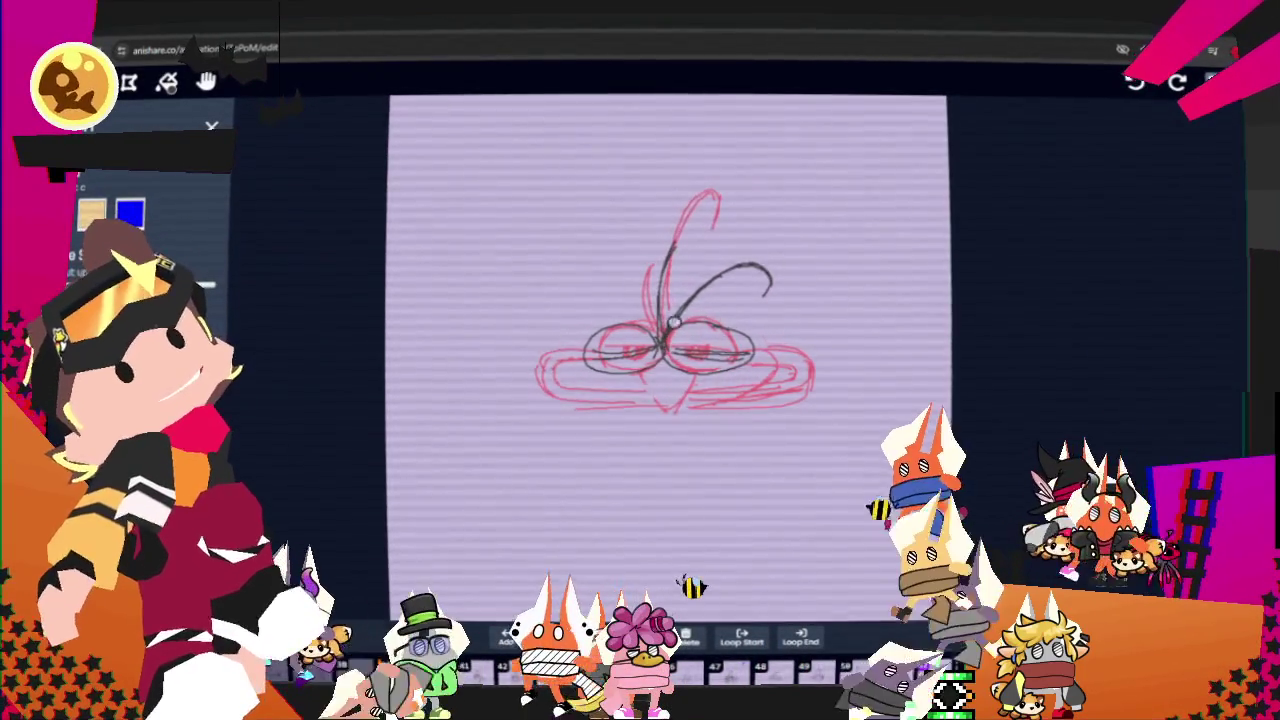
drag(772, 278, 750, 300)
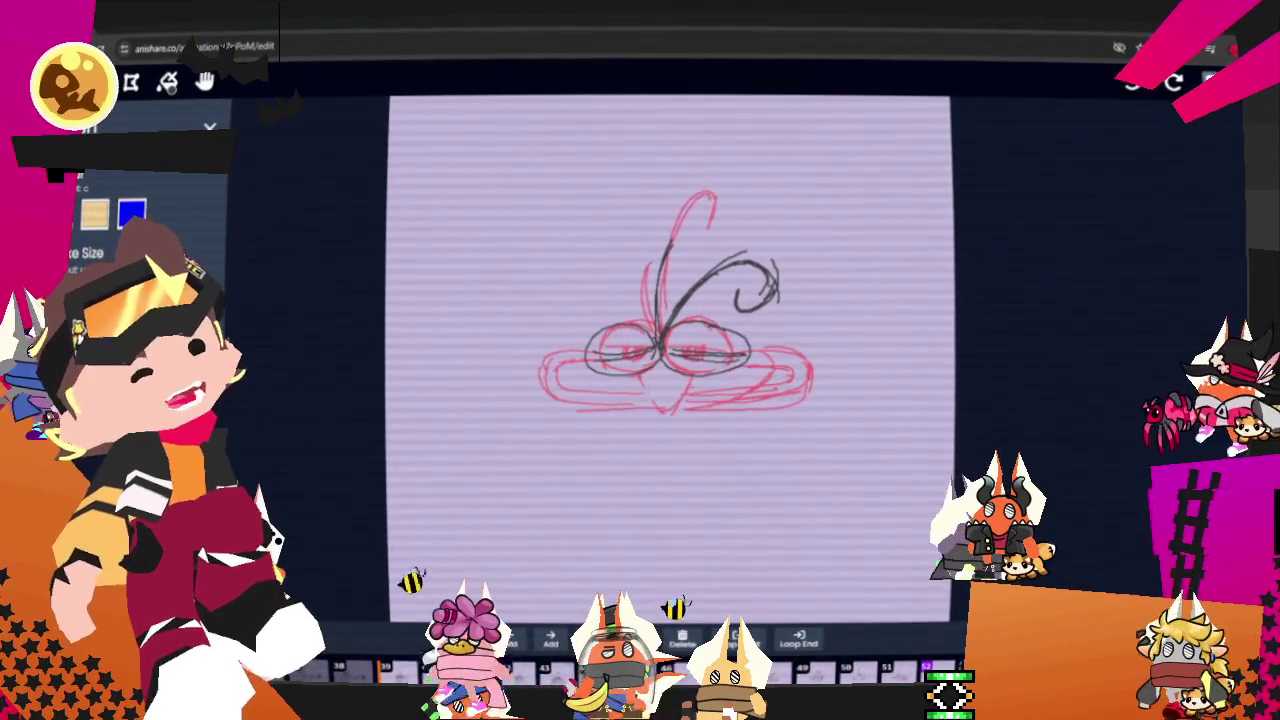
Sketch the V-shaped beak and dark strokes down the face and toward the beak.
drag(636, 389, 662, 430)
drag(700, 379, 663, 434)
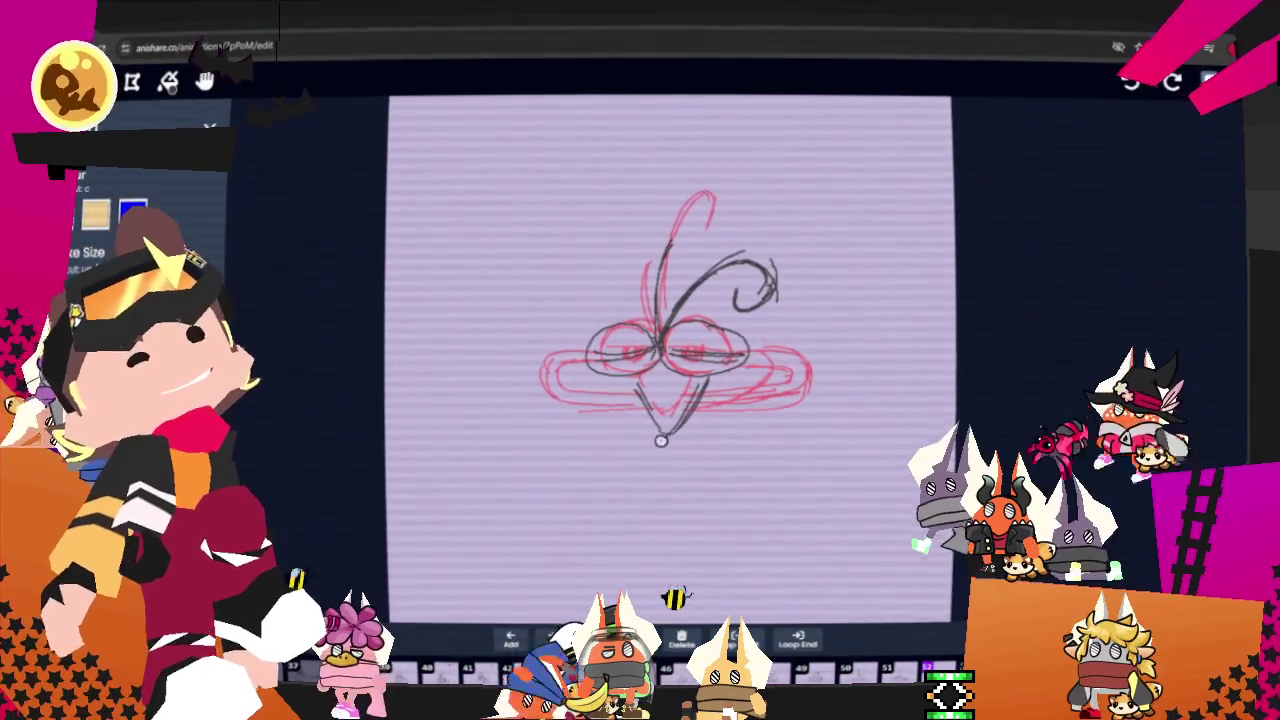
key(ctrl+z)
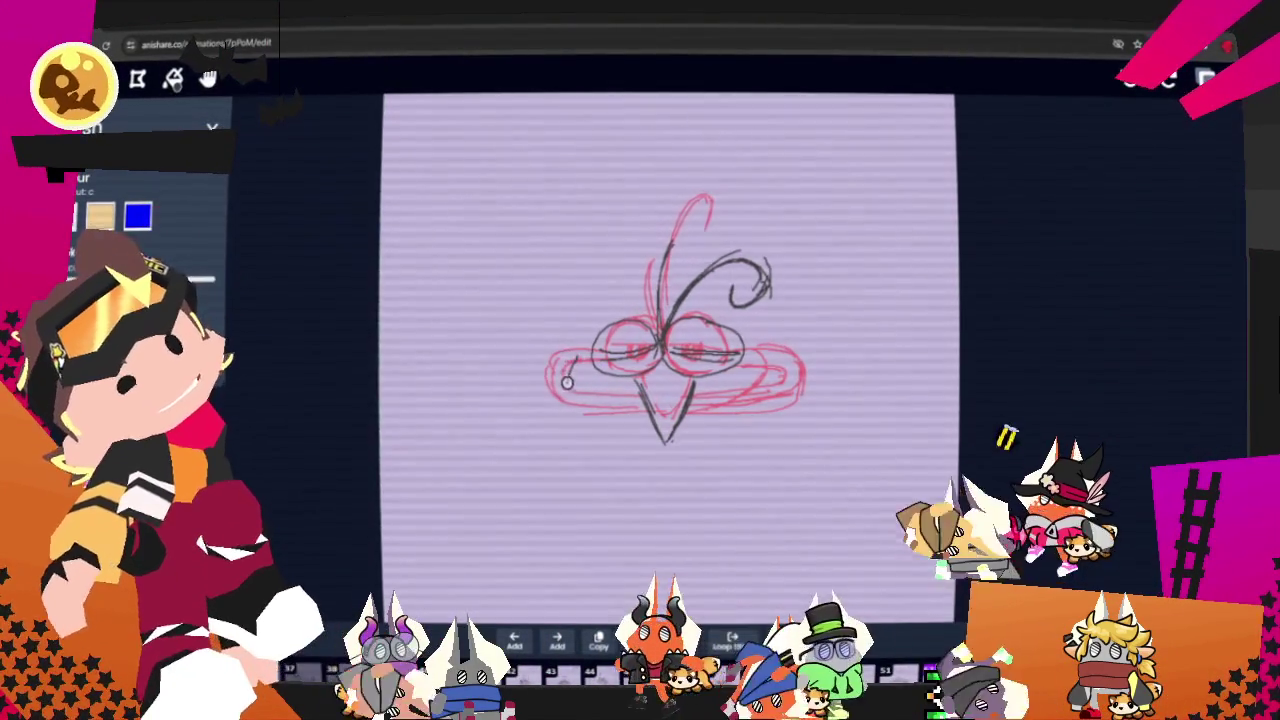
drag(577, 369, 617, 388)
drag(700, 392, 768, 375)
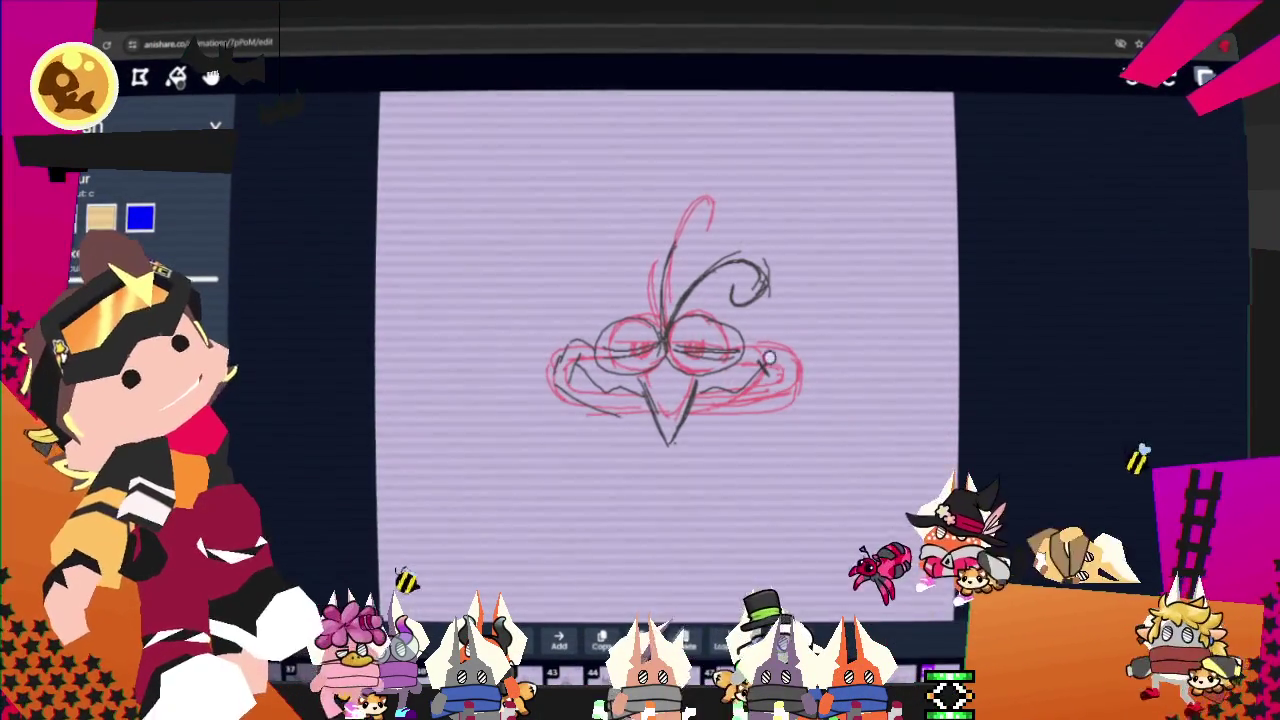
drag(780, 370, 702, 419)
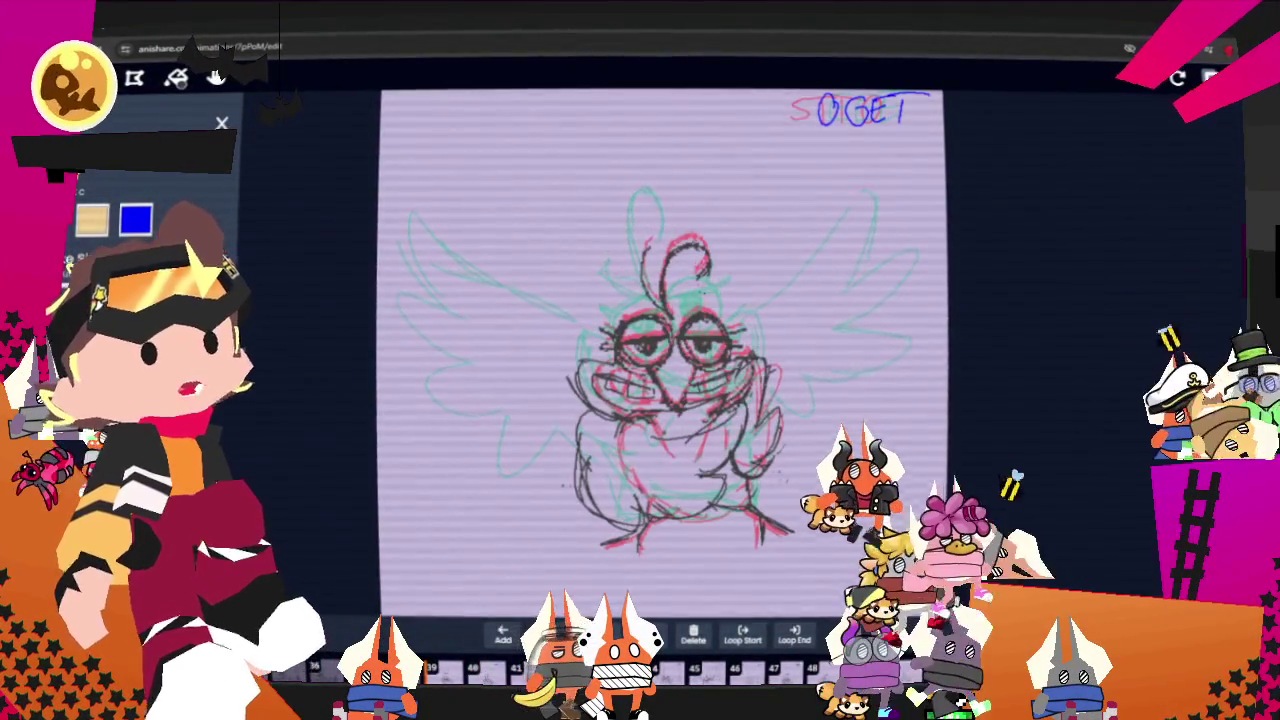
Step to the next frame while checking the Selection, Layers, More and Colour Palette panels.
key(s)
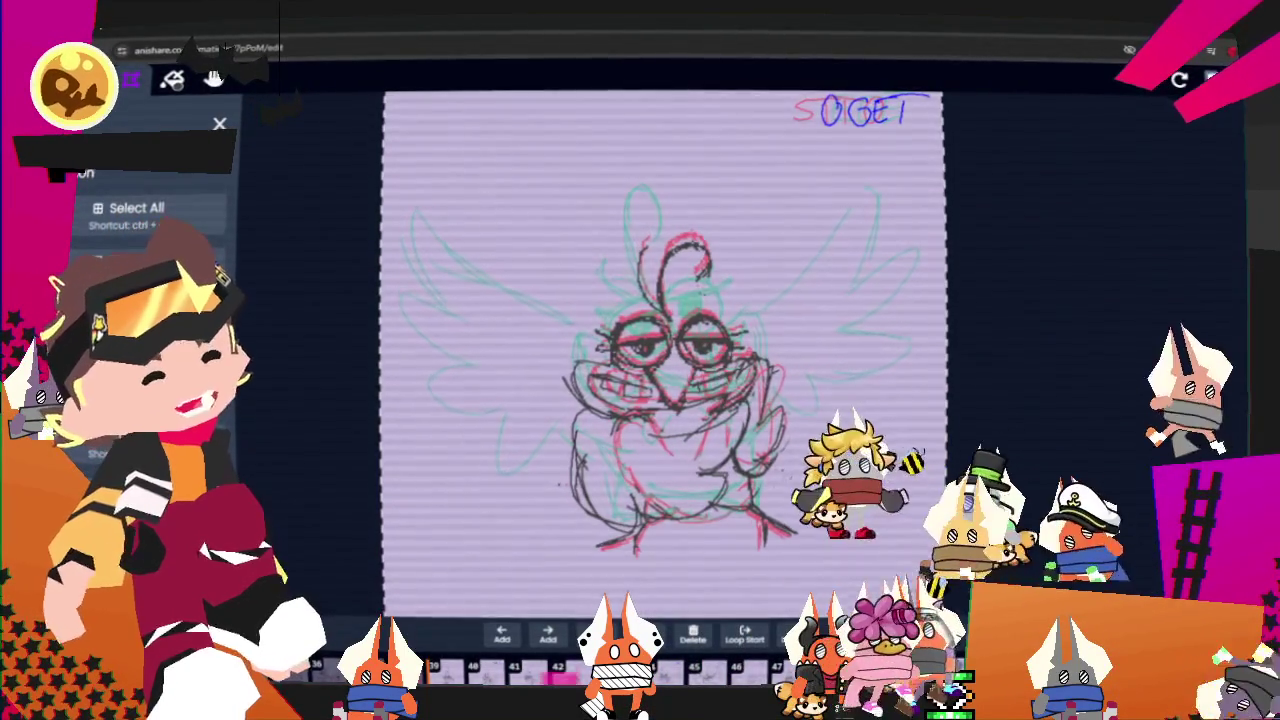
key(Right)
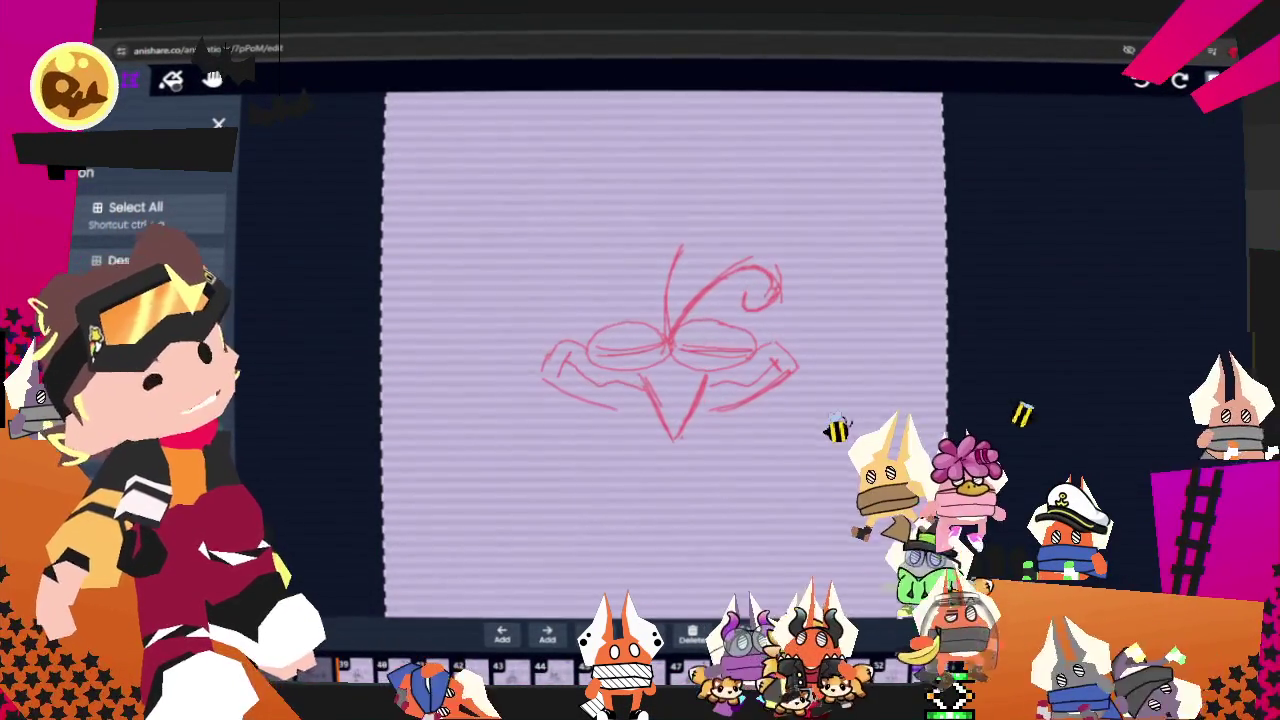
key(l)
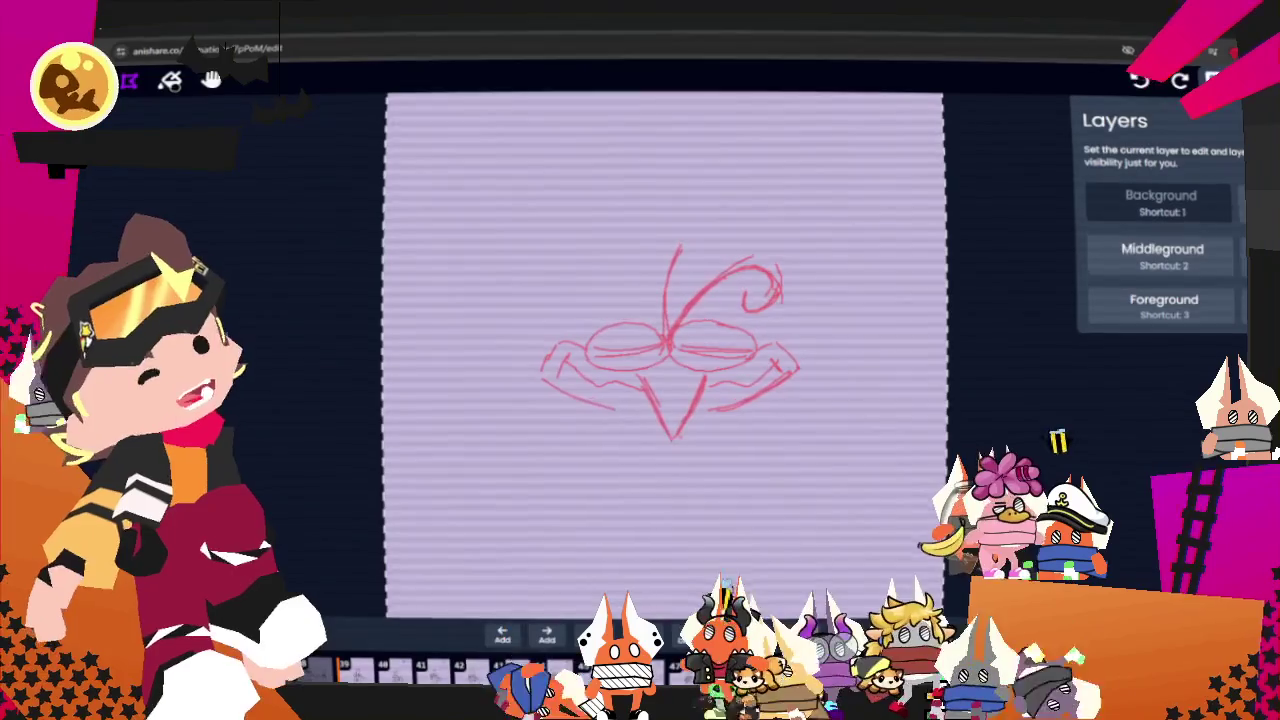
key(b)
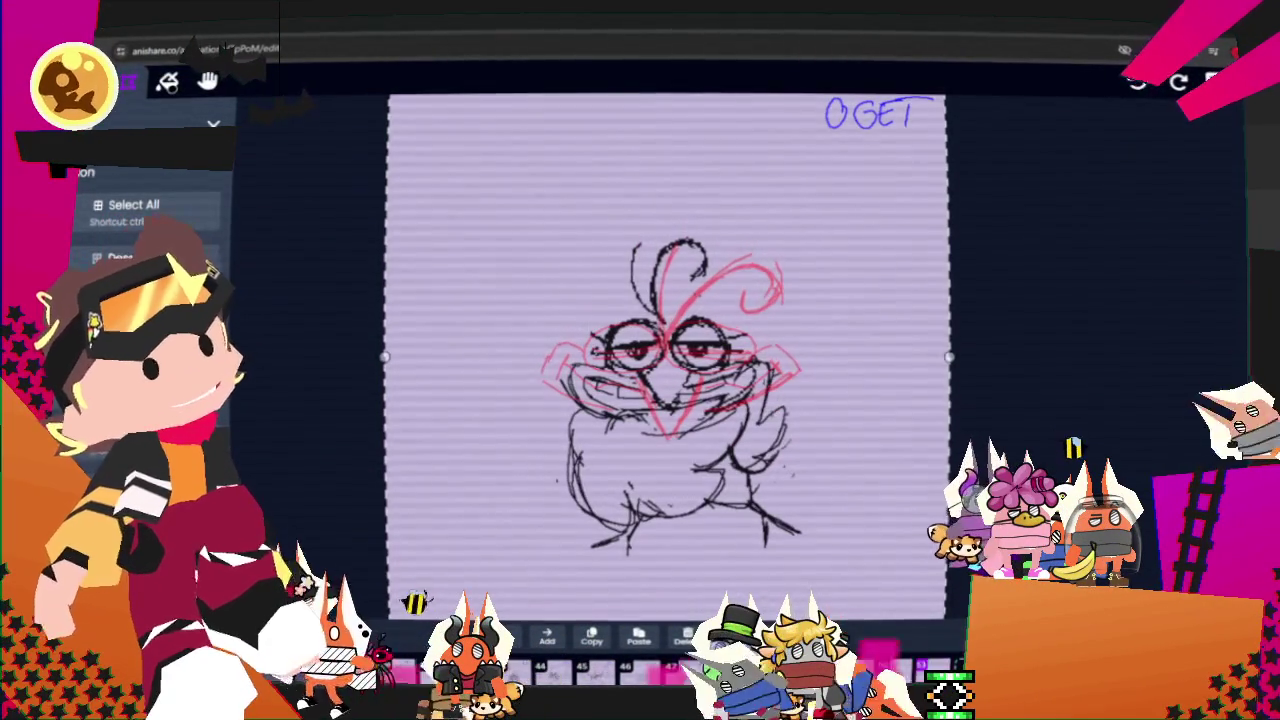
key(l)
key(m)
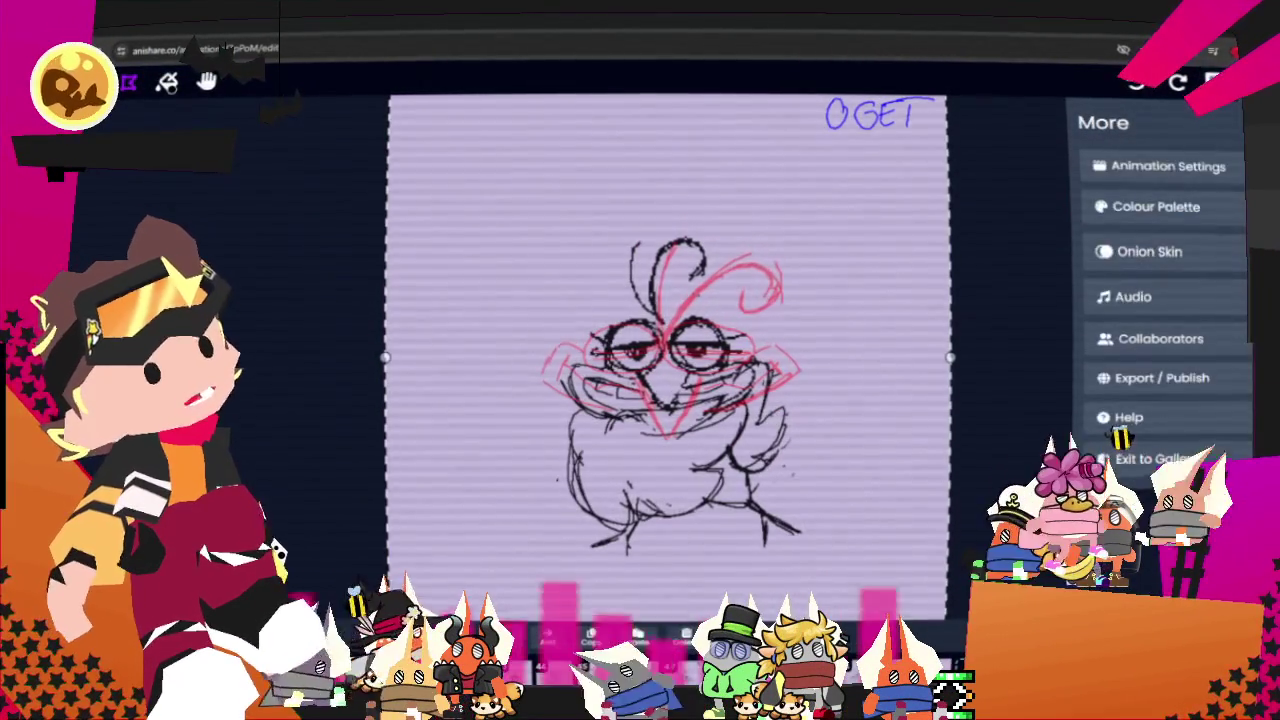
key(c)
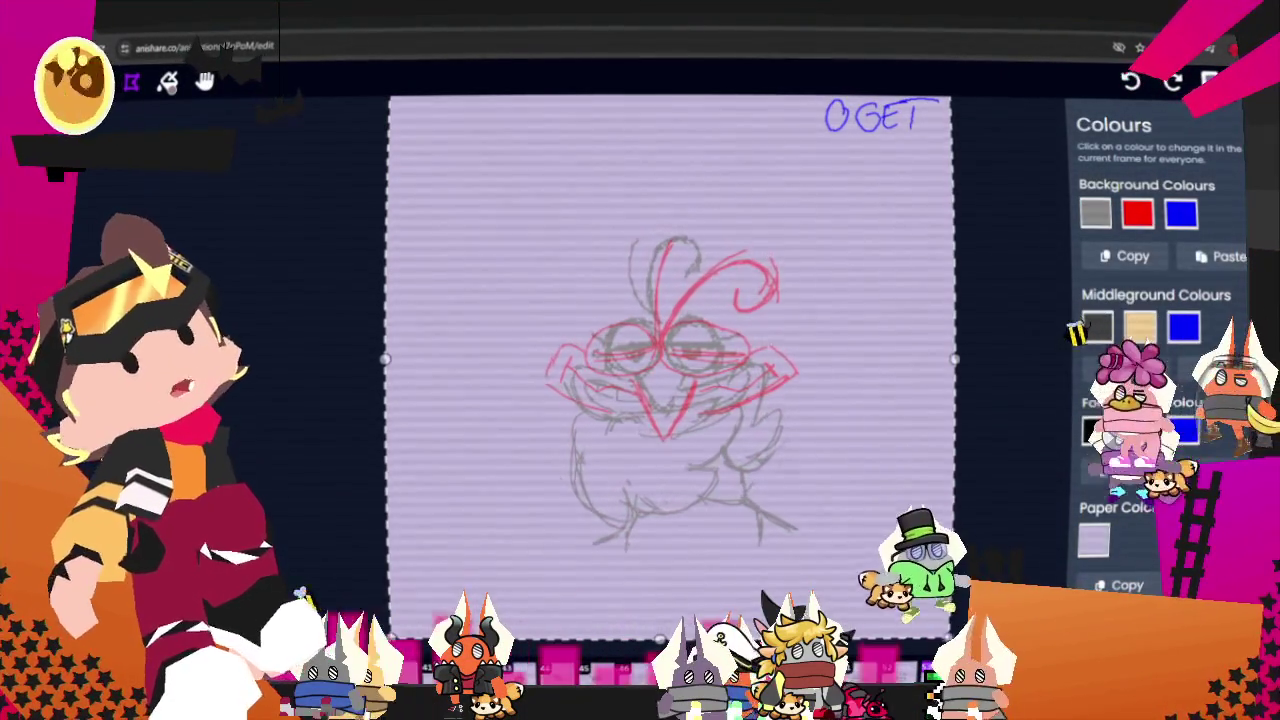
key(c)
Return to the brush and draw a short leg line on the lower body.
key(s)
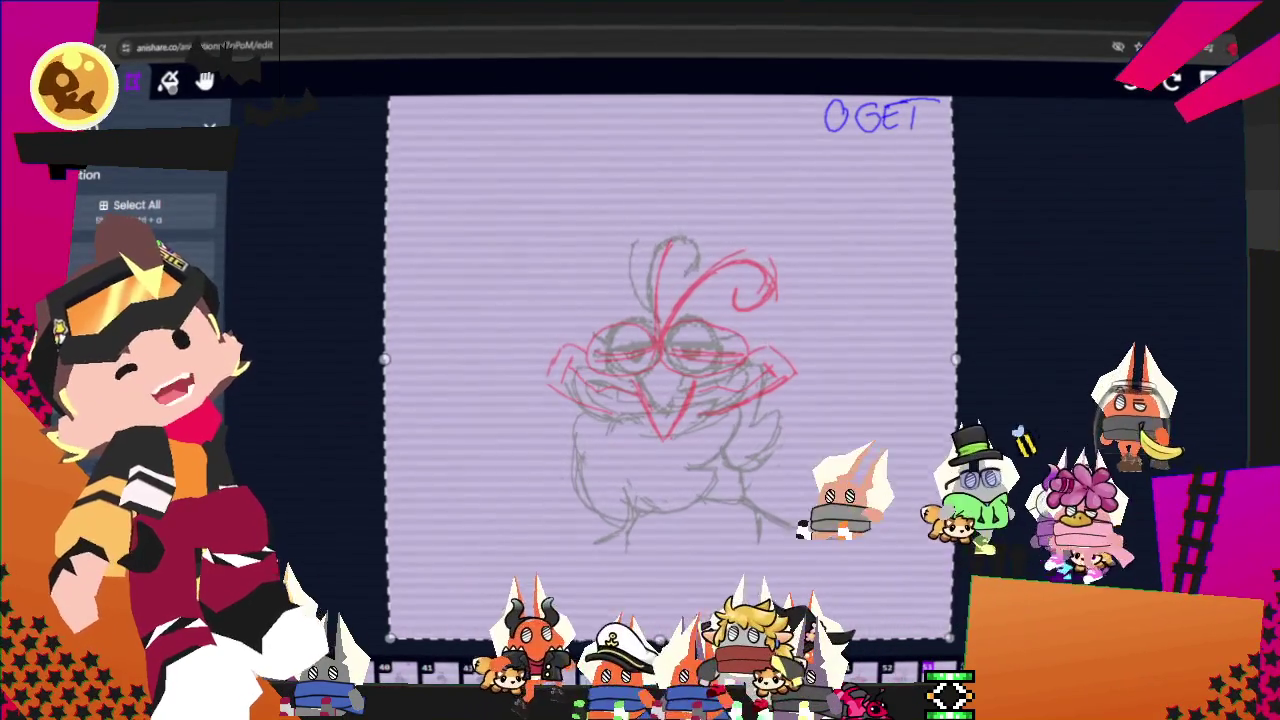
key(l)
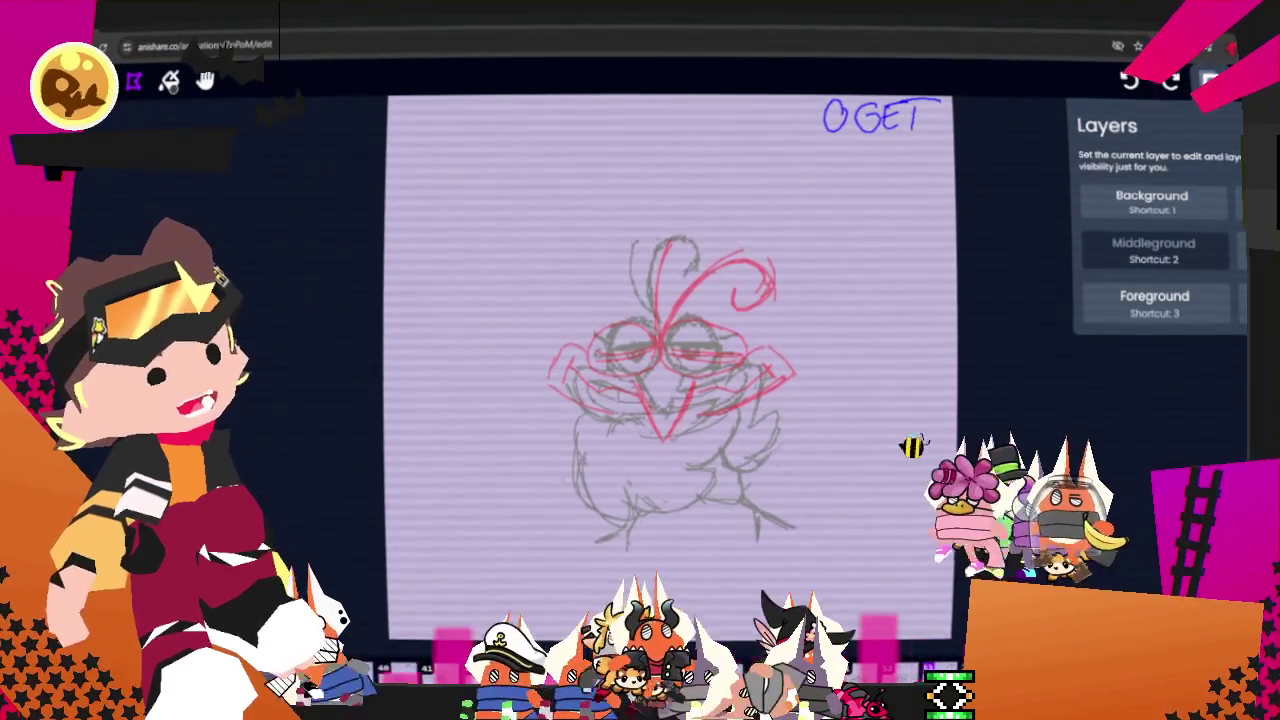
key(b)
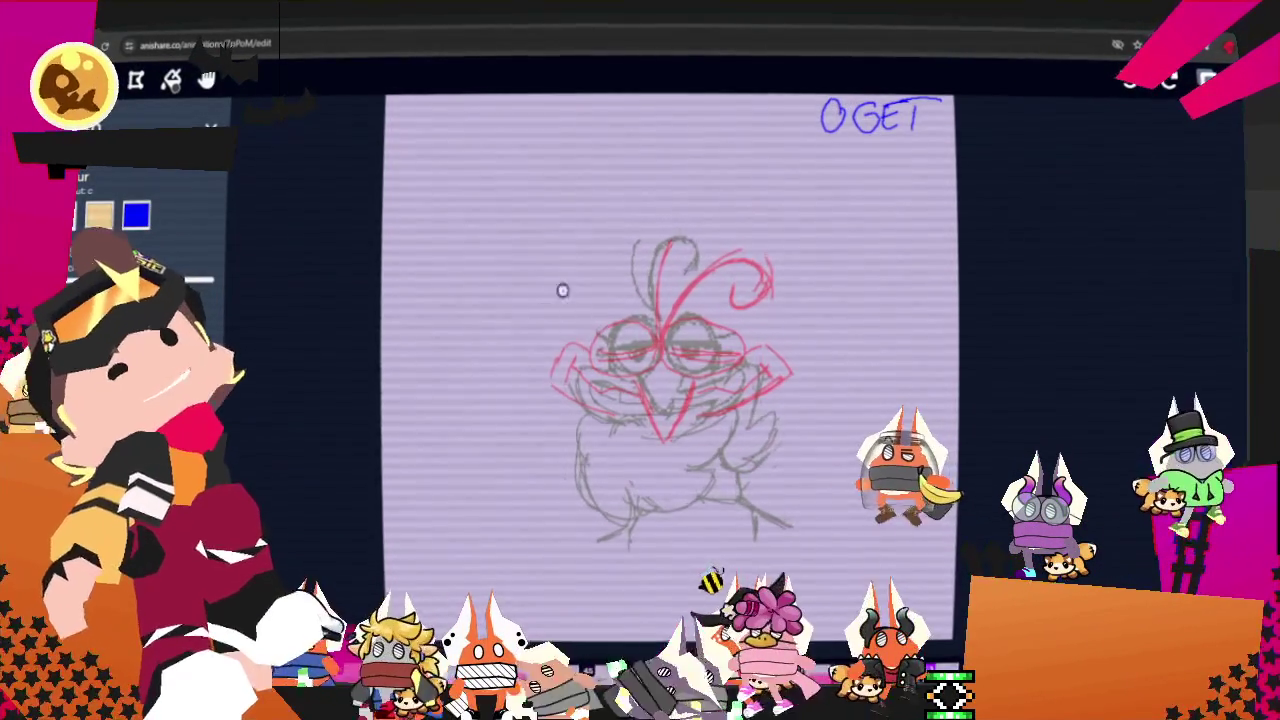
mouse_move(634, 509)
mouse_down()
mouse_move(633, 546)
mouse_move(642, 527)
mouse_up()
Add a leg stroke near the right foot, redo the left eye circle until clean, and add an arc beside it.
mouse_move(700, 487)
mouse_down()
mouse_move(792, 521)
mouse_move(750, 538)
mouse_up()
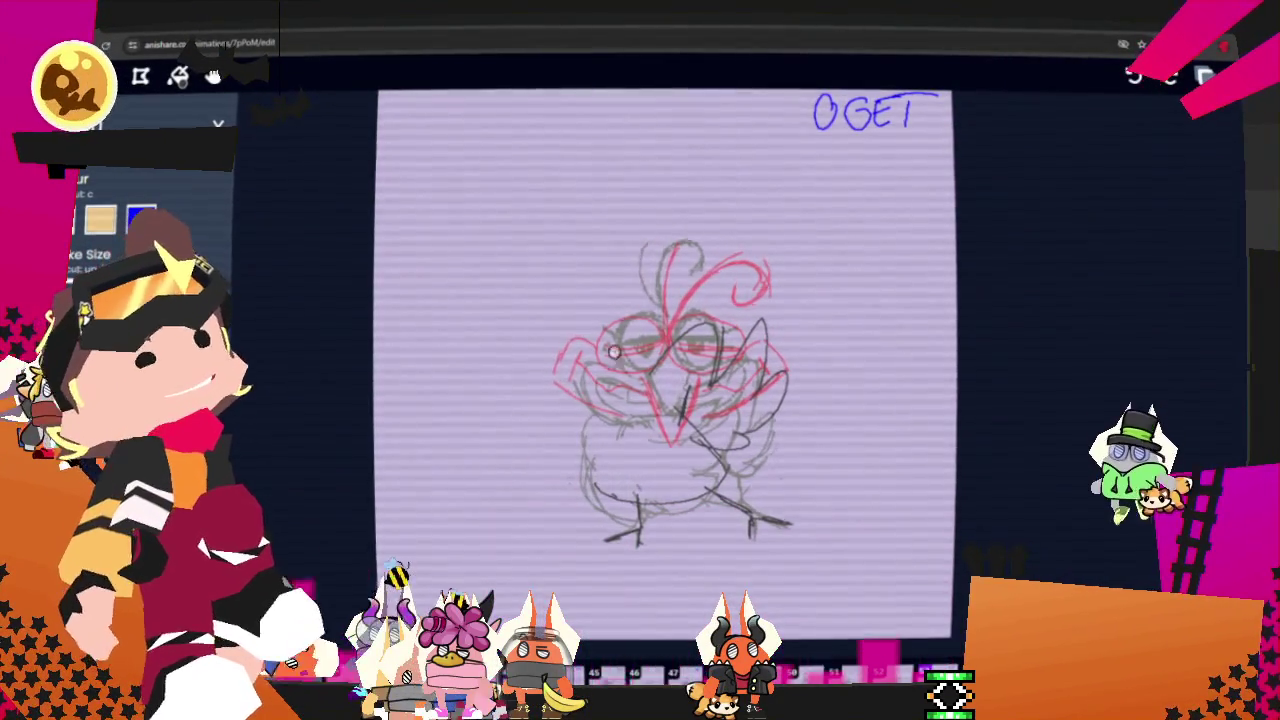
drag(549, 350, 518, 300)
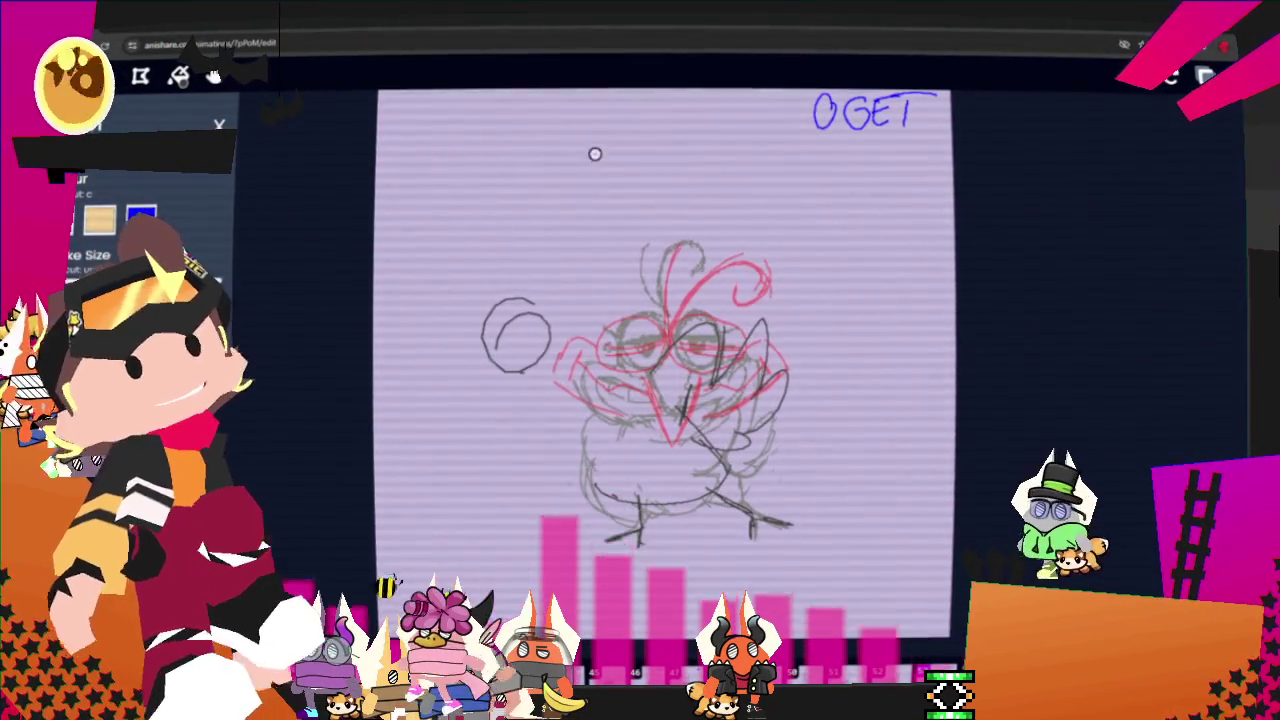
key(ctrl+z)
drag(526, 346, 509, 366)
key(ctrl+z)
drag(526, 277, 585, 301)
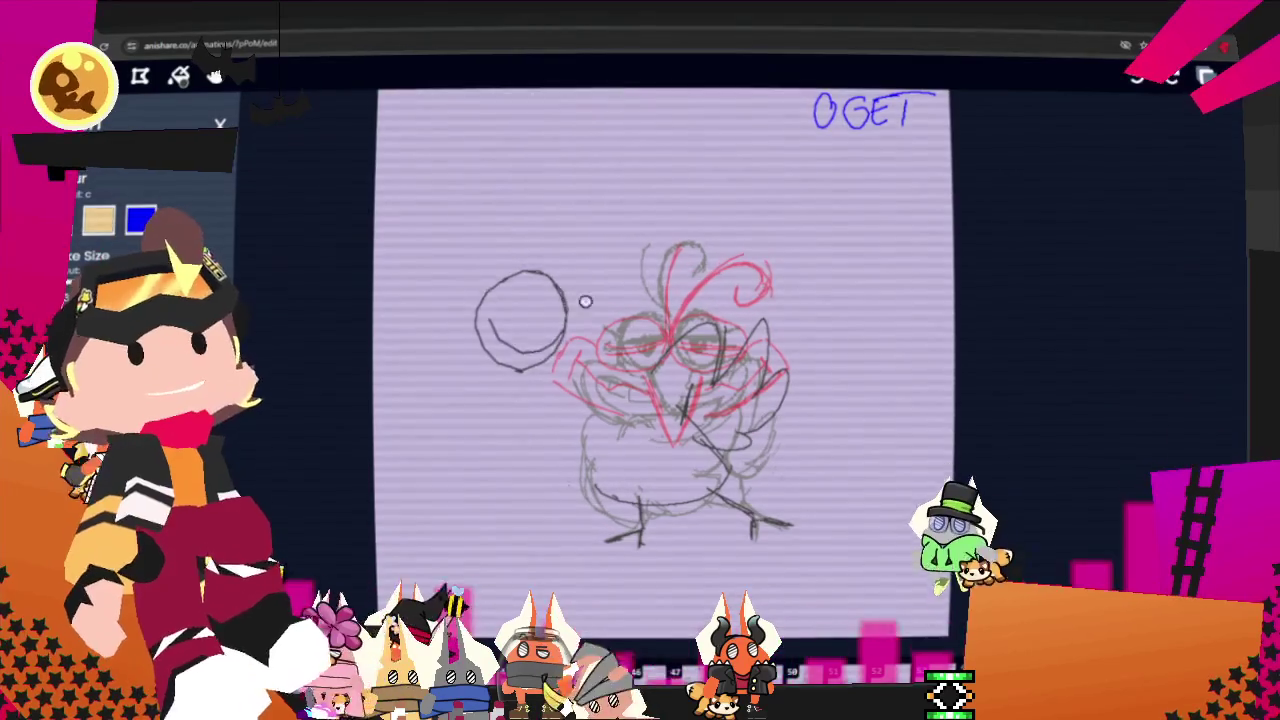
key(ctrl+z)
drag(503, 272, 478, 300)
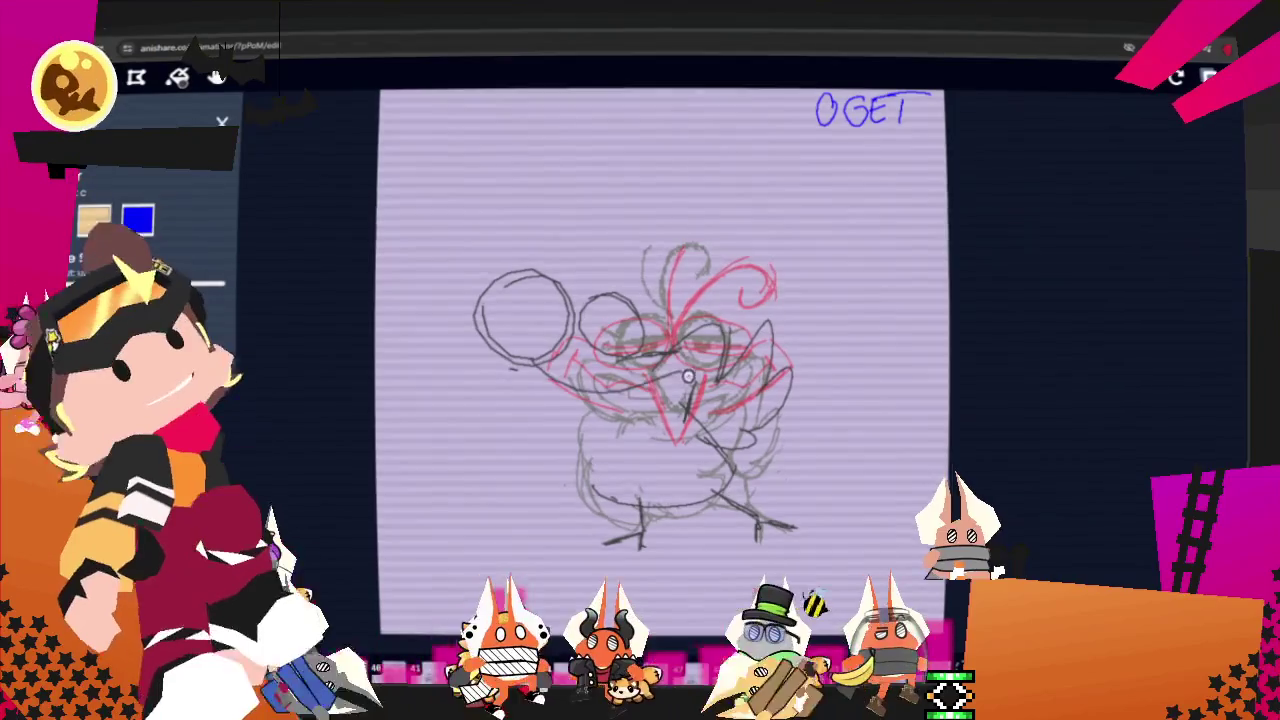
mouse_move(505, 365)
mouse_down()
mouse_move(440, 318)
mouse_move(478, 403)
mouse_up()
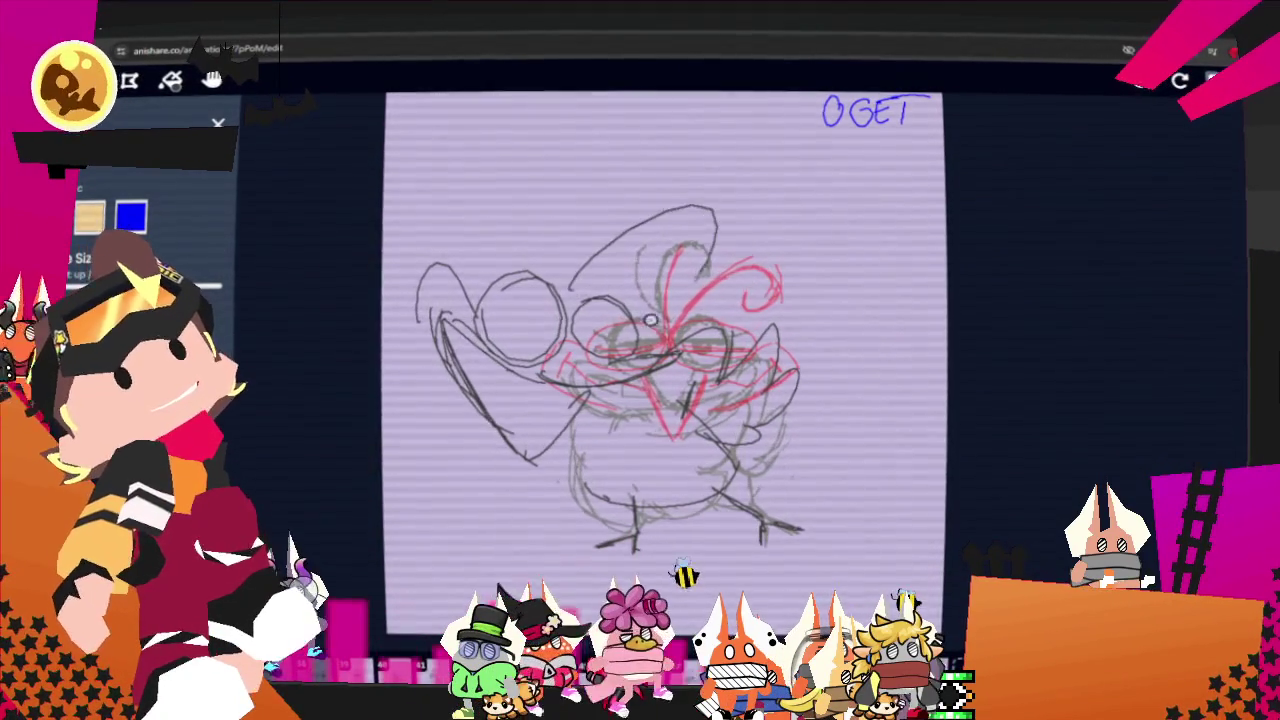
Draw the arched crest, heavy-lidded left eye, chin curve and lower-left body curve in black.
drag(562, 285, 607, 195)
drag(568, 298, 711, 232)
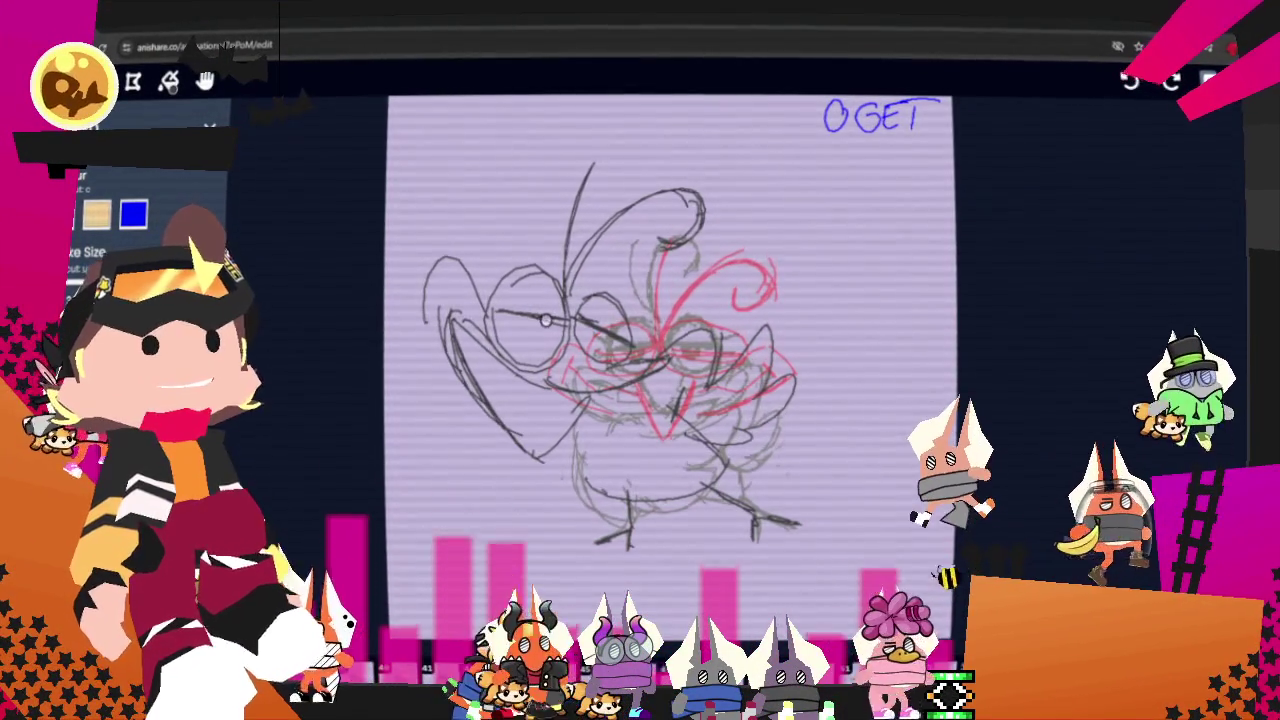
mouse_move(545, 320)
mouse_down()
mouse_move(513, 341)
mouse_move(525, 320)
mouse_move(630, 338)
mouse_up()
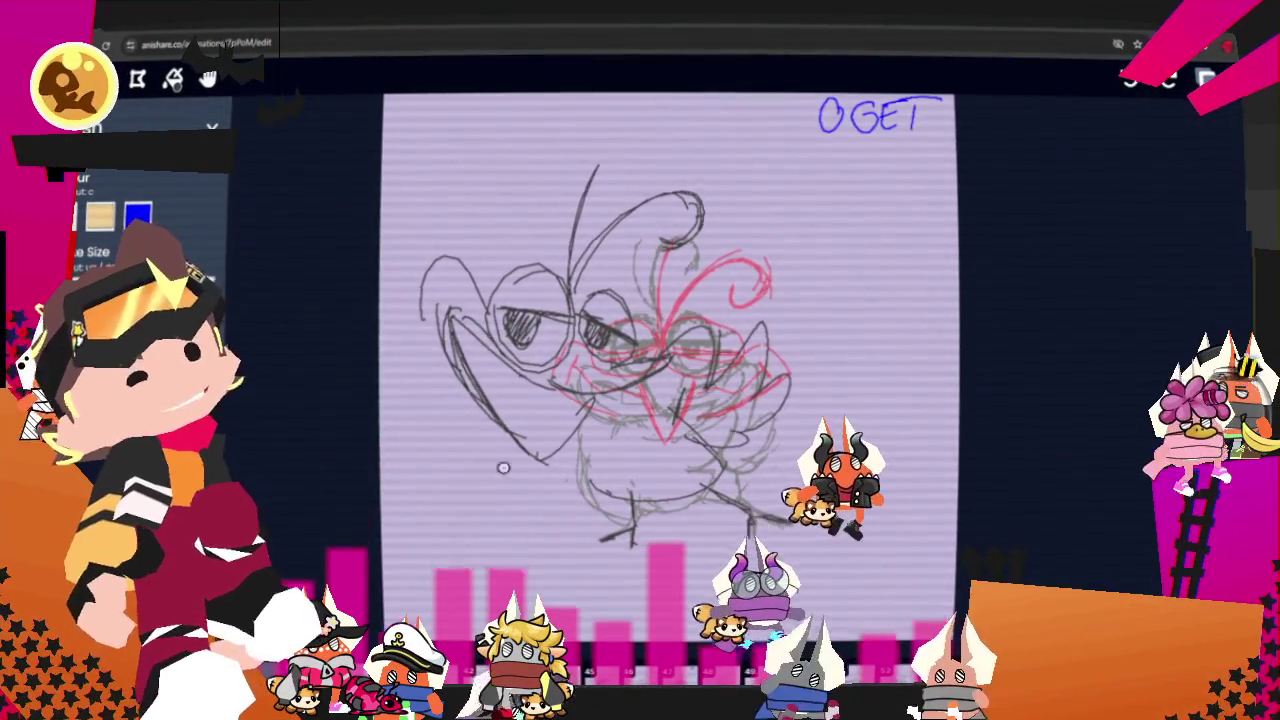
drag(650, 449, 639, 496)
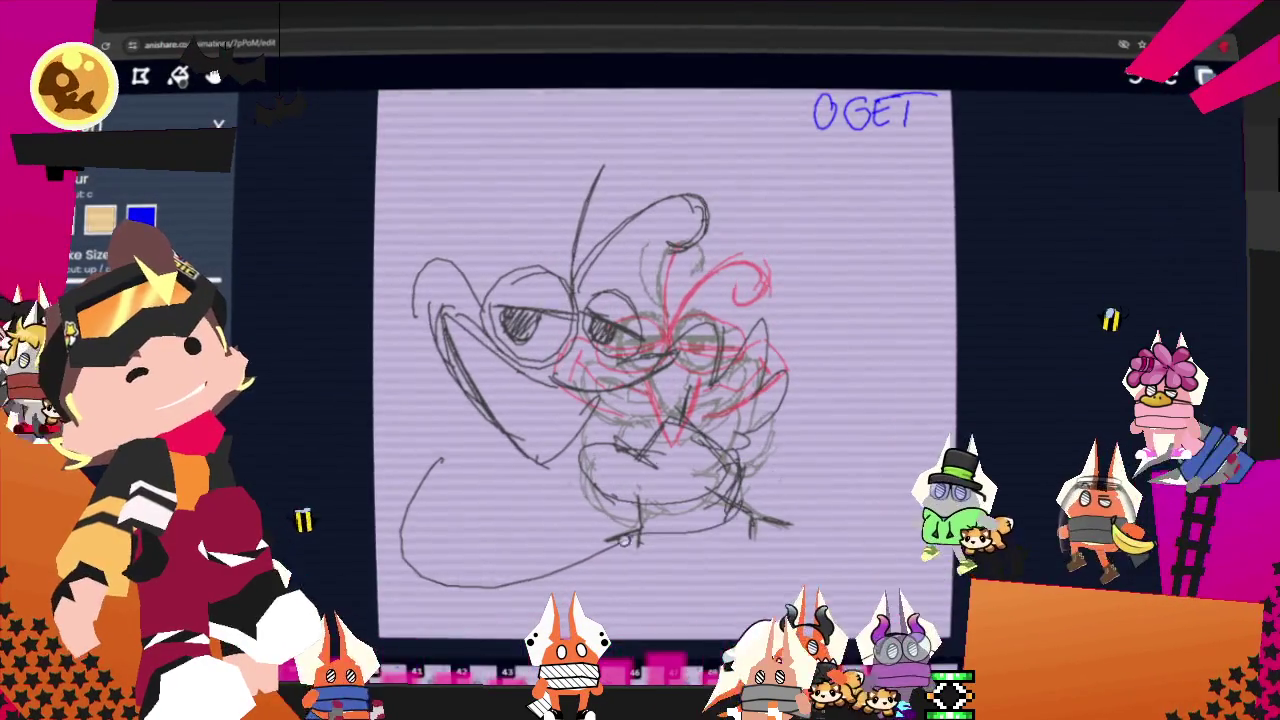
drag(442, 448, 448, 590)
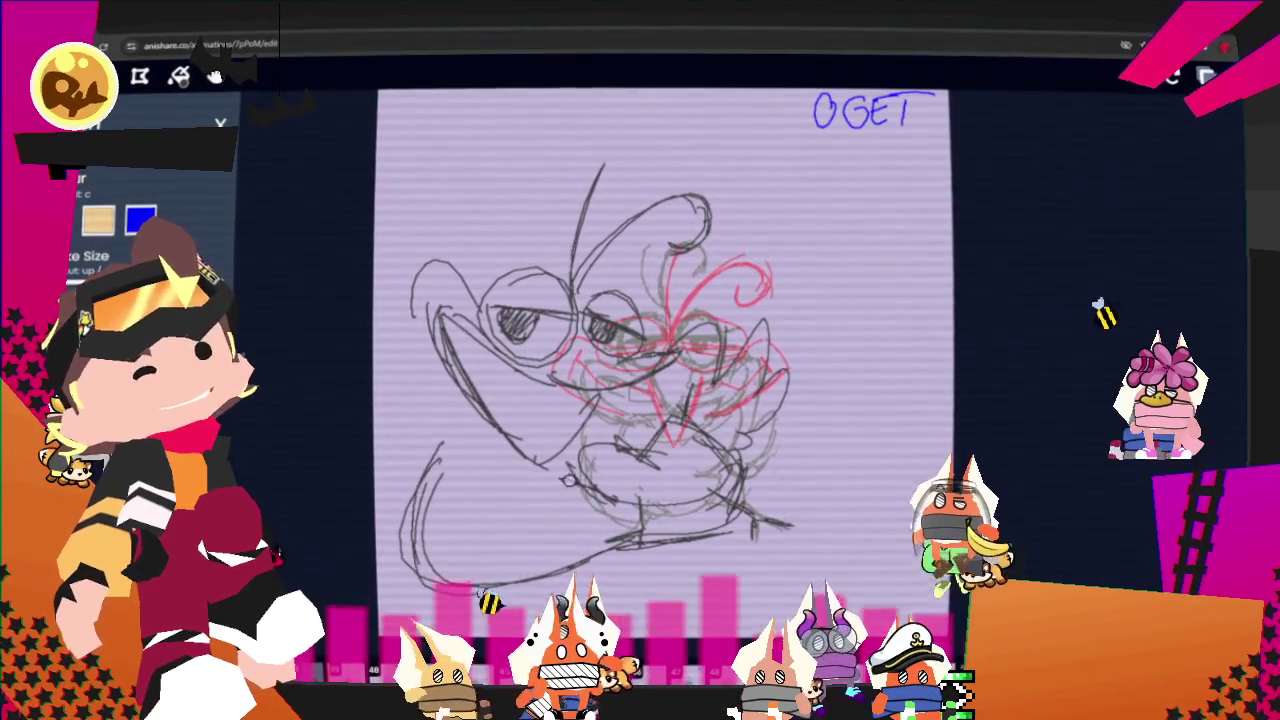
drag(502, 456, 518, 511)
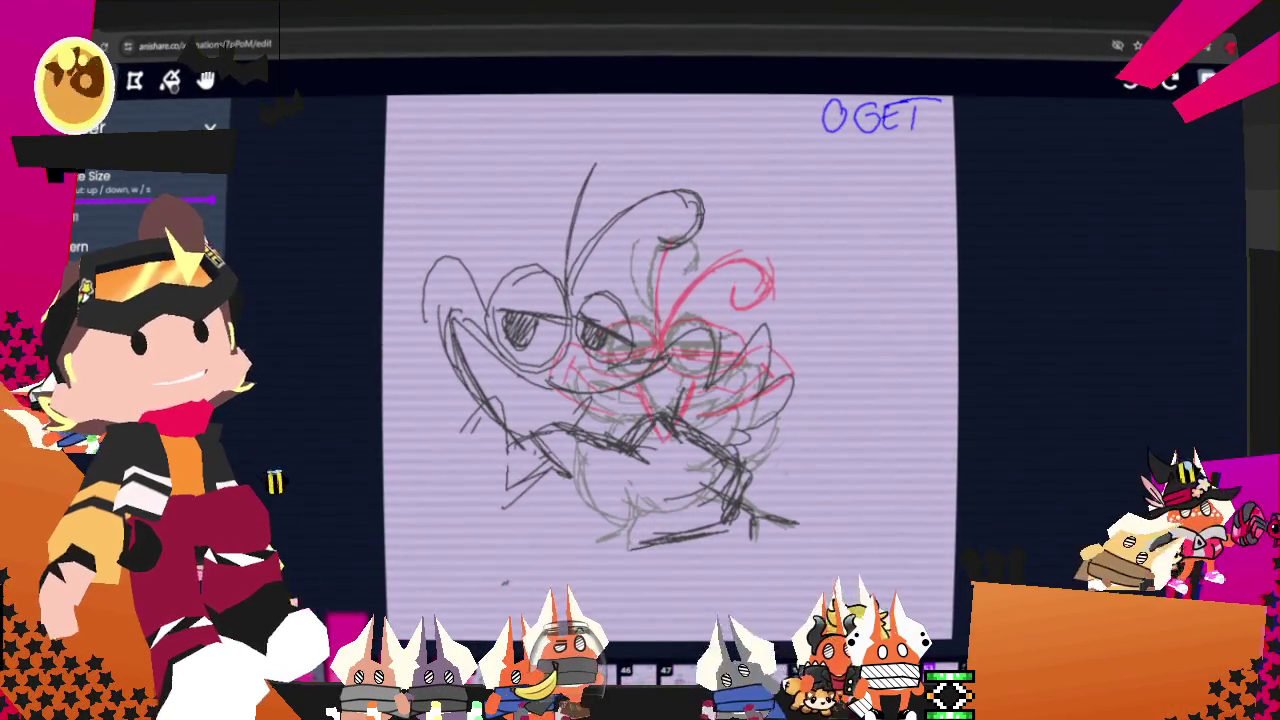
Add three curves at the lower-left body, then flip between the neighbouring frames to compare.
key(c)
drag(660, 545, 420, 605)
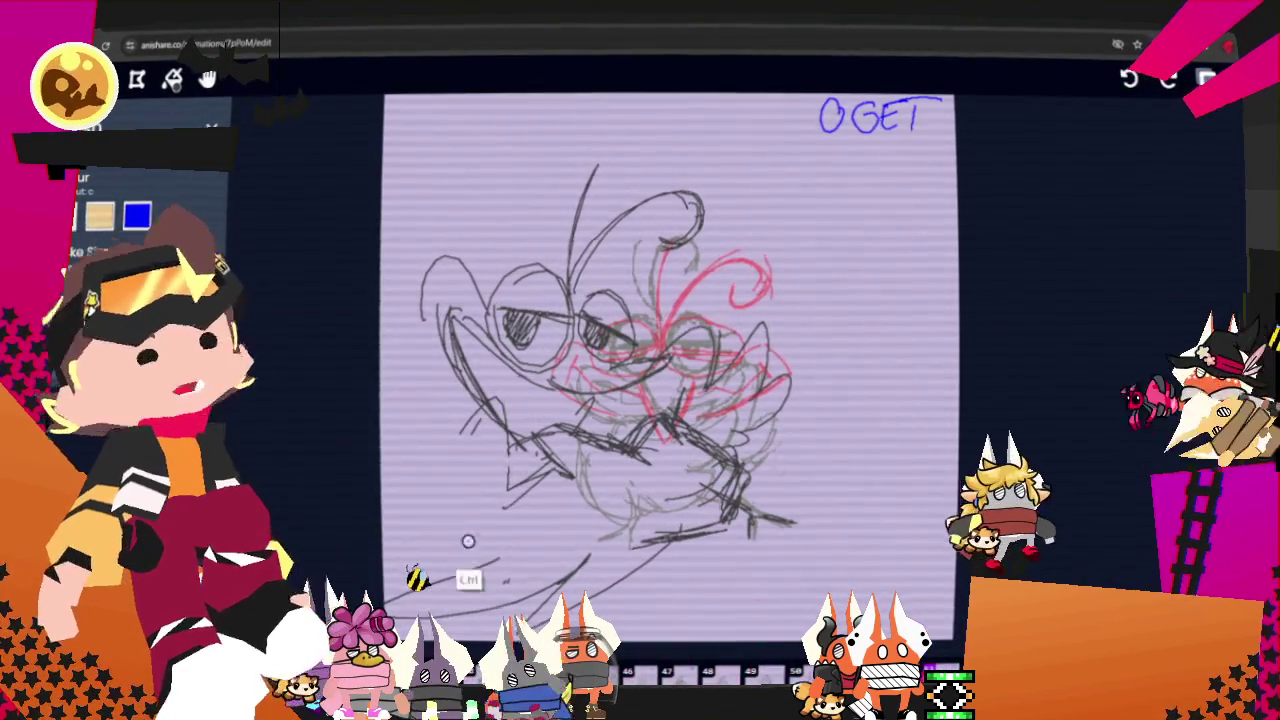
drag(455, 545, 470, 425)
drag(385, 475, 440, 509)
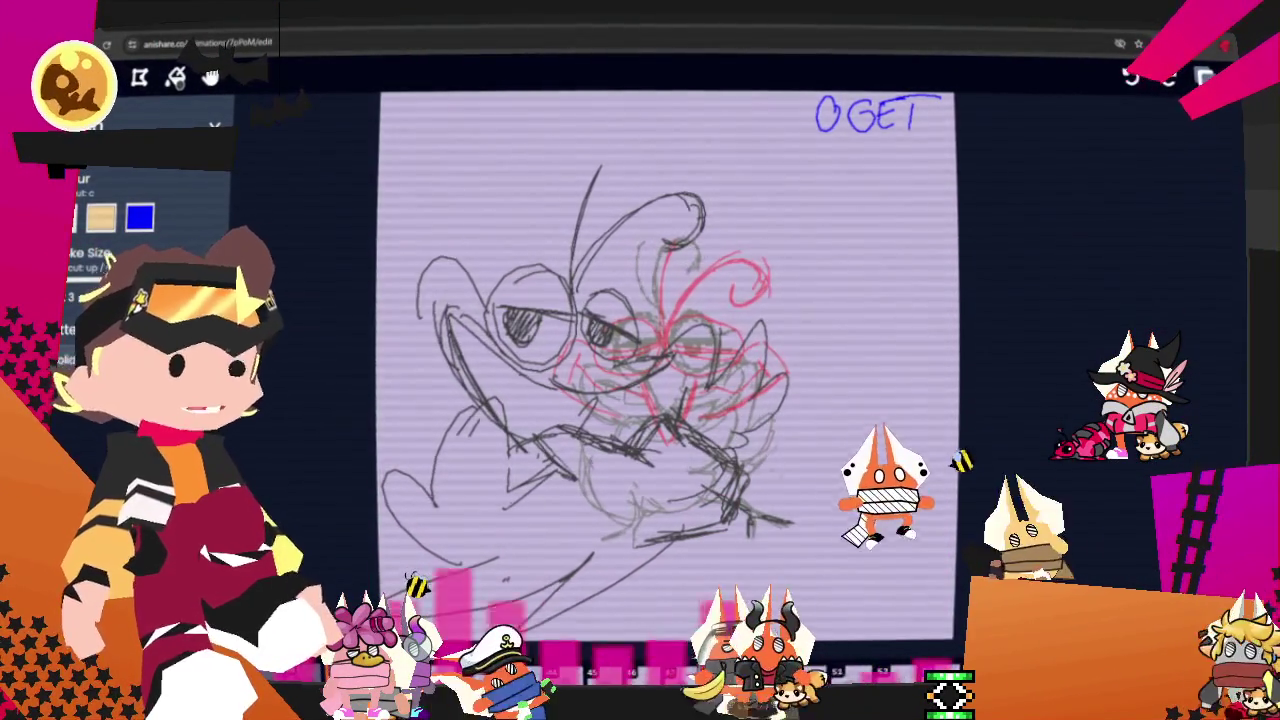
key(Right)
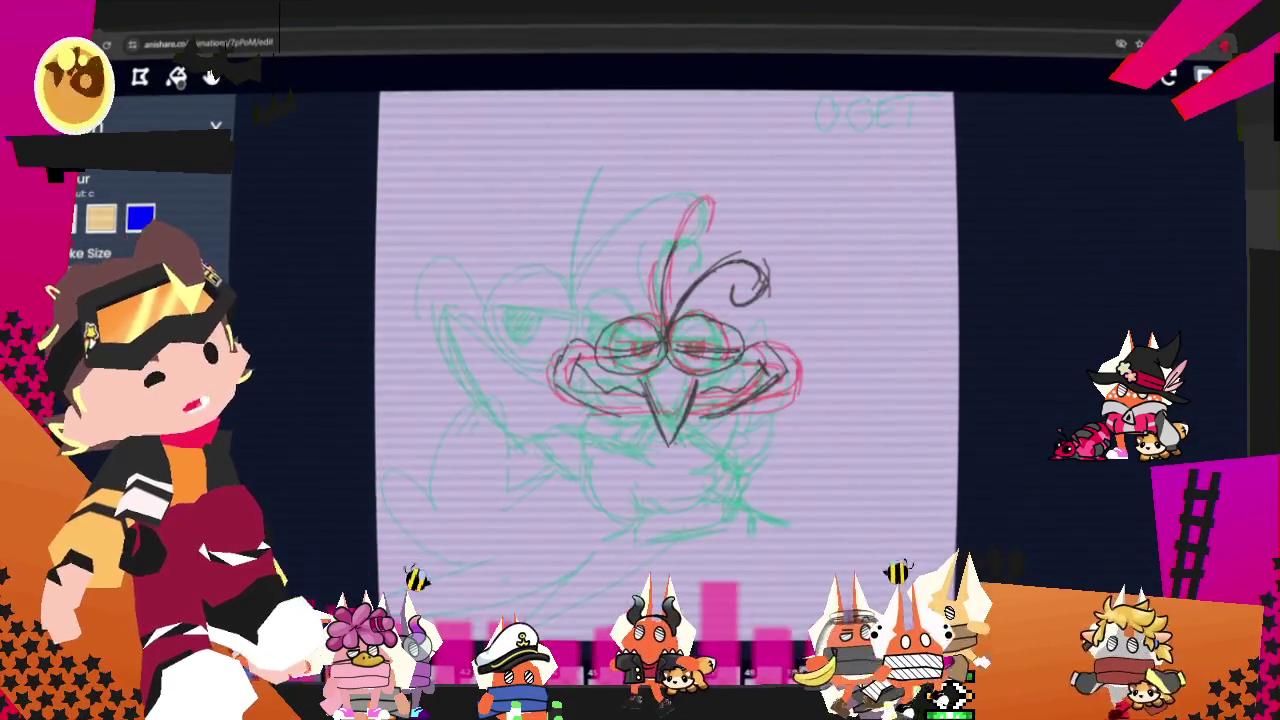
key(Left)
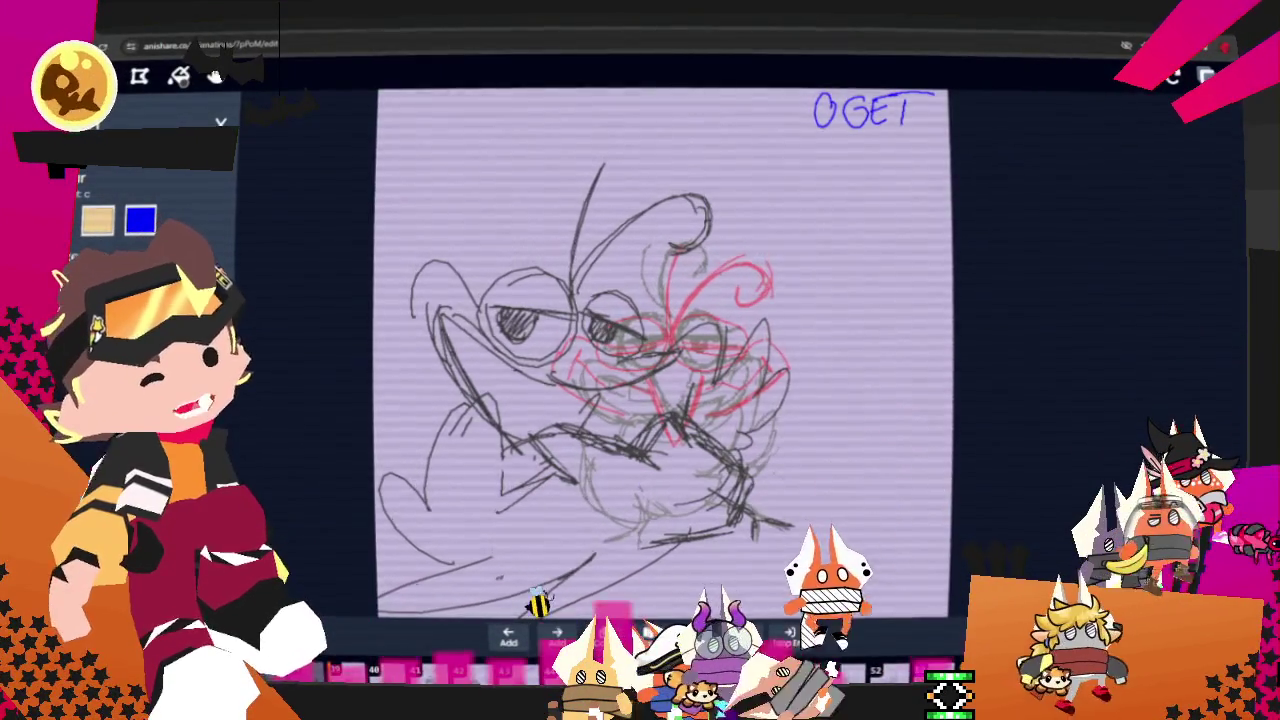
On the next frame, erase the old black head, cheek and mouth lines and draw a new eye circle.
key(Right)
key(Right)
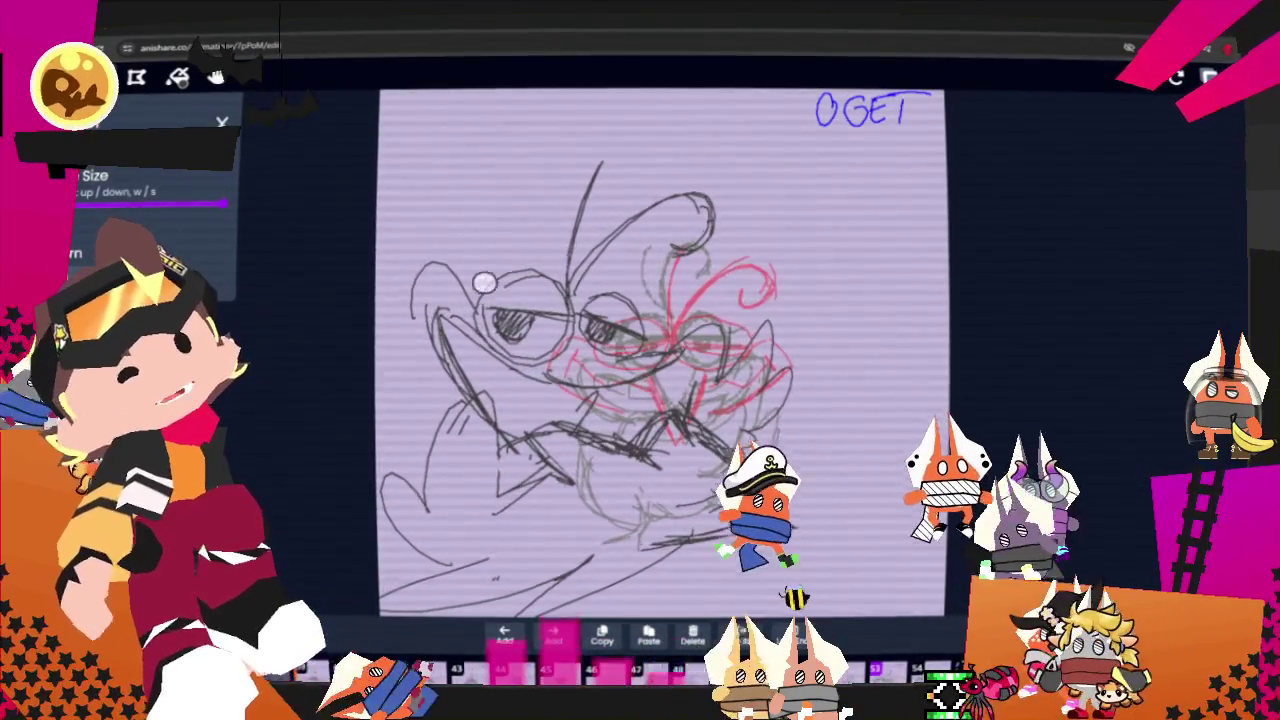
drag(430, 320, 465, 400)
mouse_move(414, 250)
mouse_down()
mouse_move(468, 354)
mouse_move(571, 200)
mouse_up()
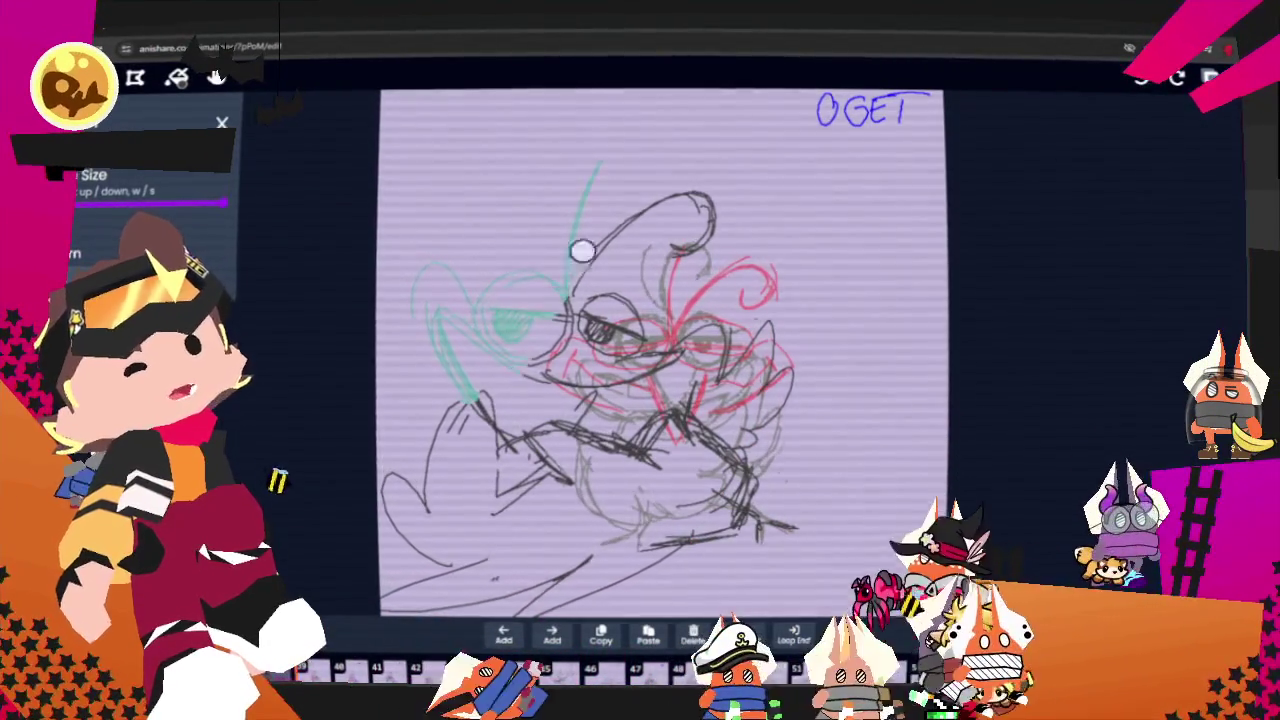
drag(614, 294, 689, 283)
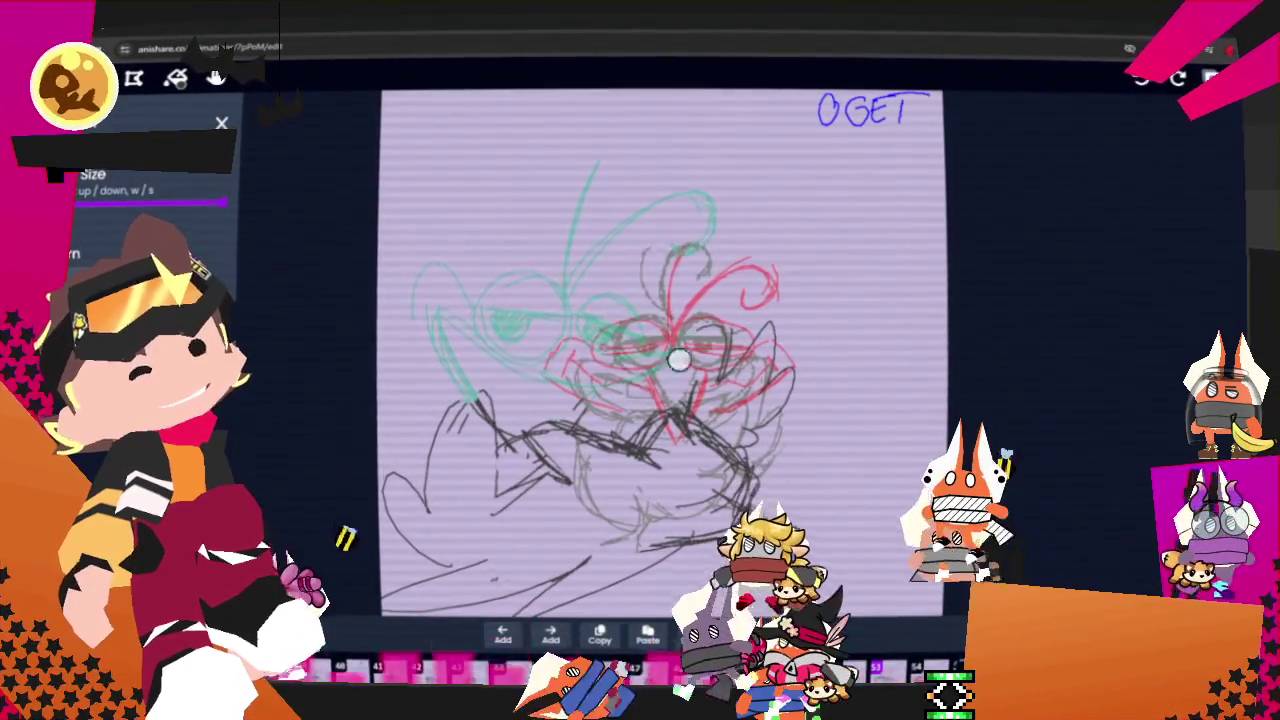
mouse_move(760, 480)
mouse_down()
mouse_move(737, 486)
mouse_move(743, 534)
mouse_move(703, 534)
mouse_up()
mouse_move(603, 443)
mouse_down()
mouse_move(480, 424)
mouse_move(383, 549)
mouse_up()
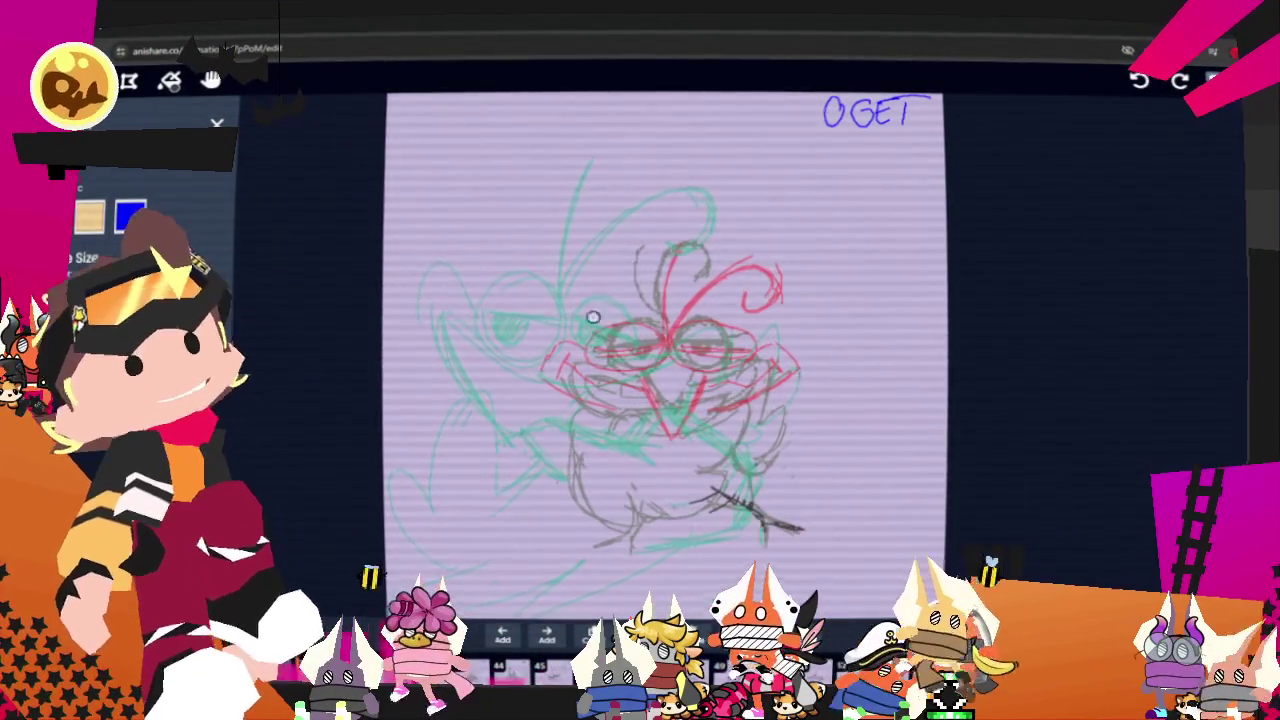
drag(620, 352, 559, 362)
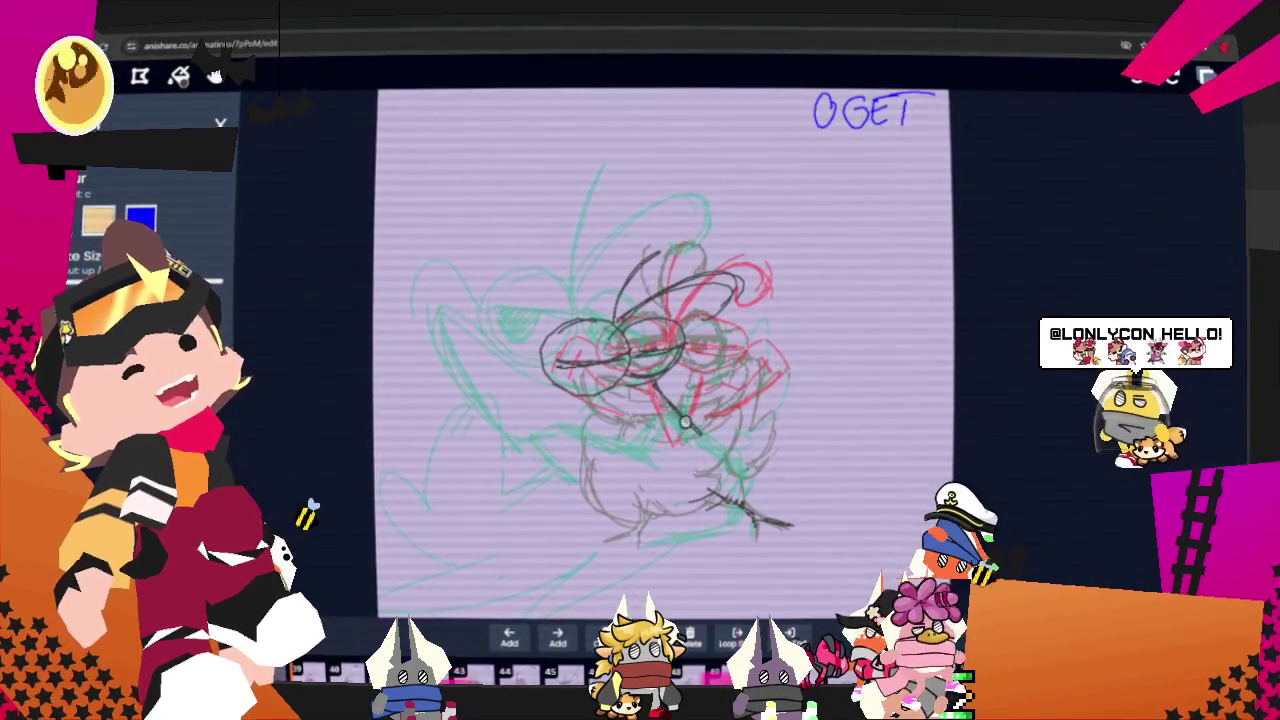
Draw dark strokes near the face centre, the sweeping left side and lower-left body curve, plus one on the right.
drag(685, 423, 657, 362)
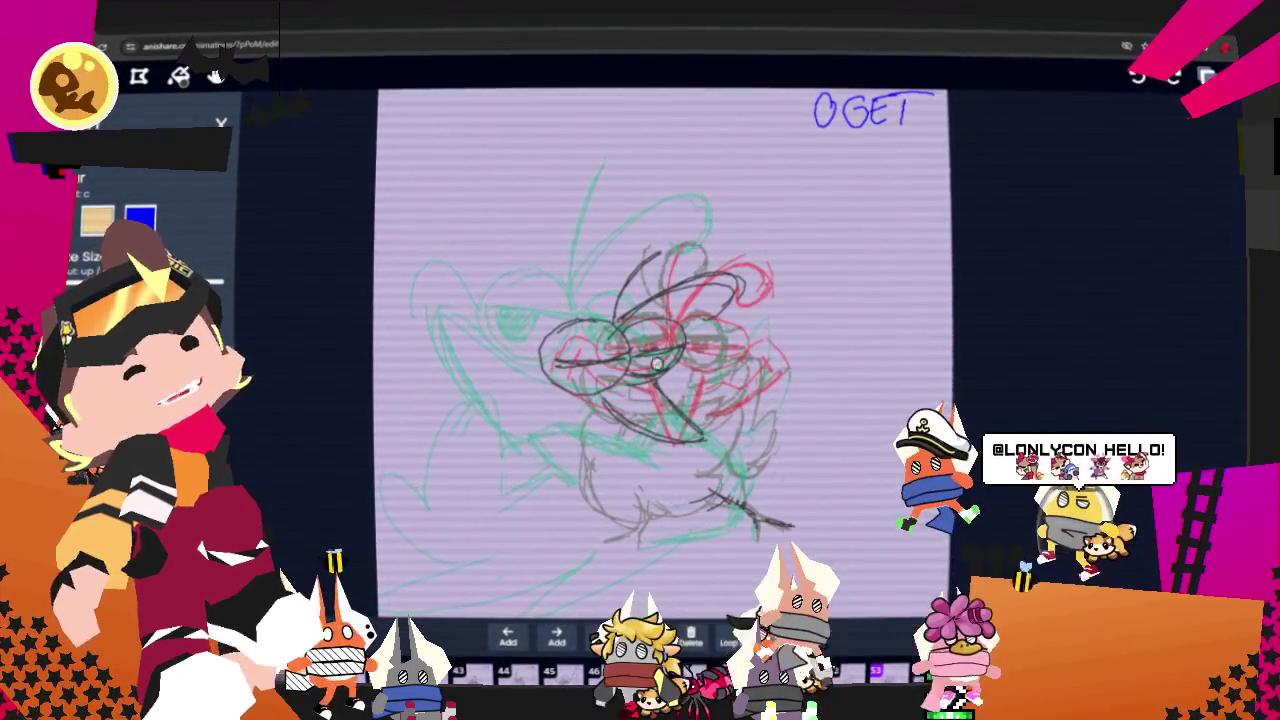
mouse_move(540, 330)
mouse_down()
mouse_move(490, 382)
mouse_move(507, 404)
mouse_up()
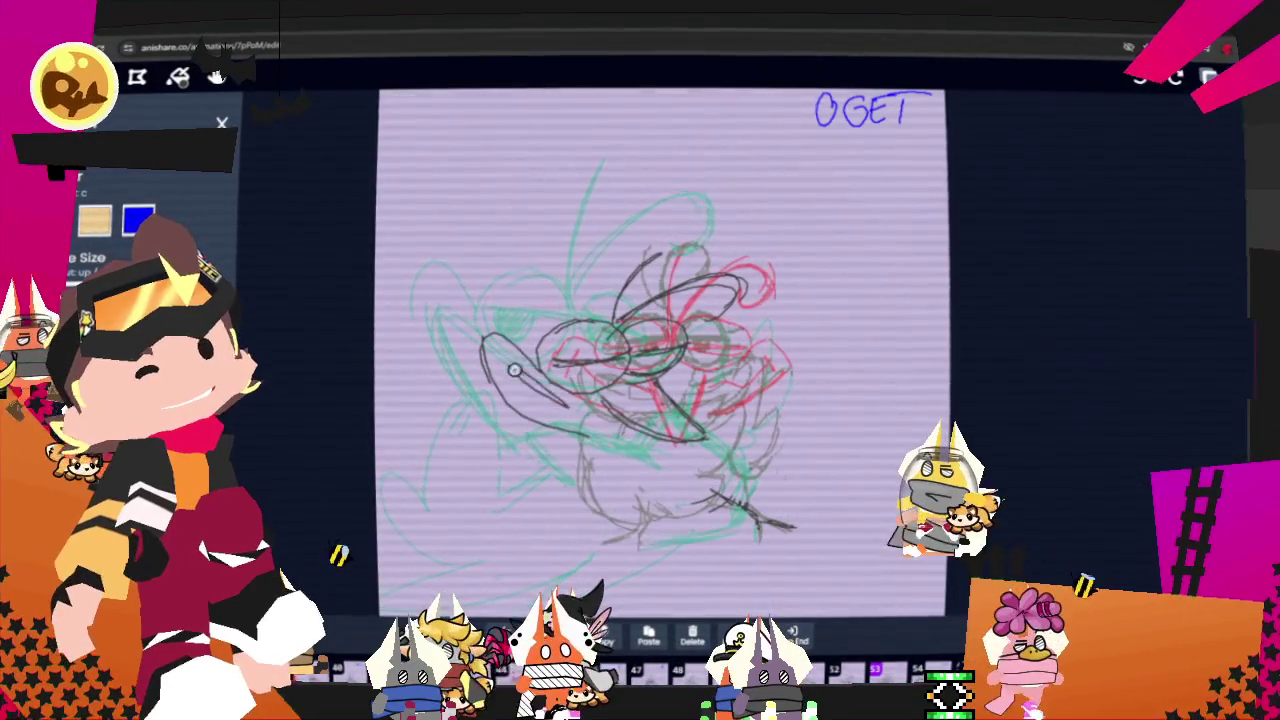
drag(505, 368, 593, 423)
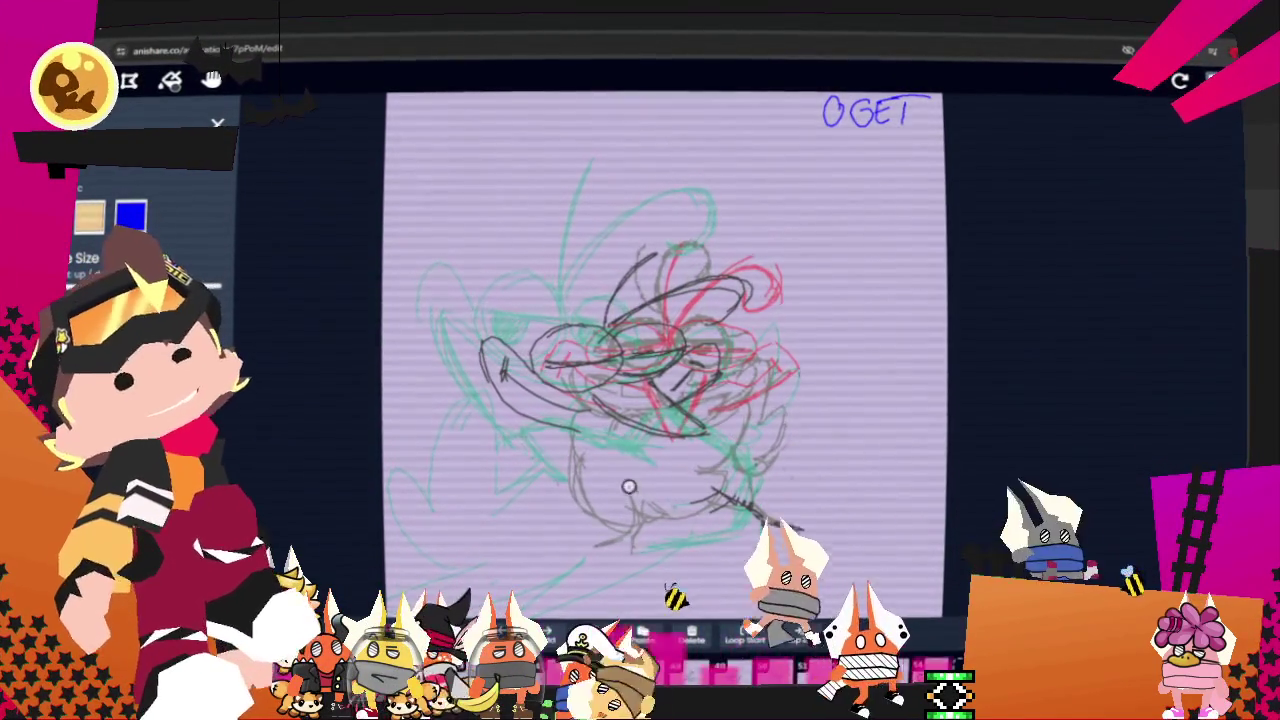
drag(585, 425, 603, 483)
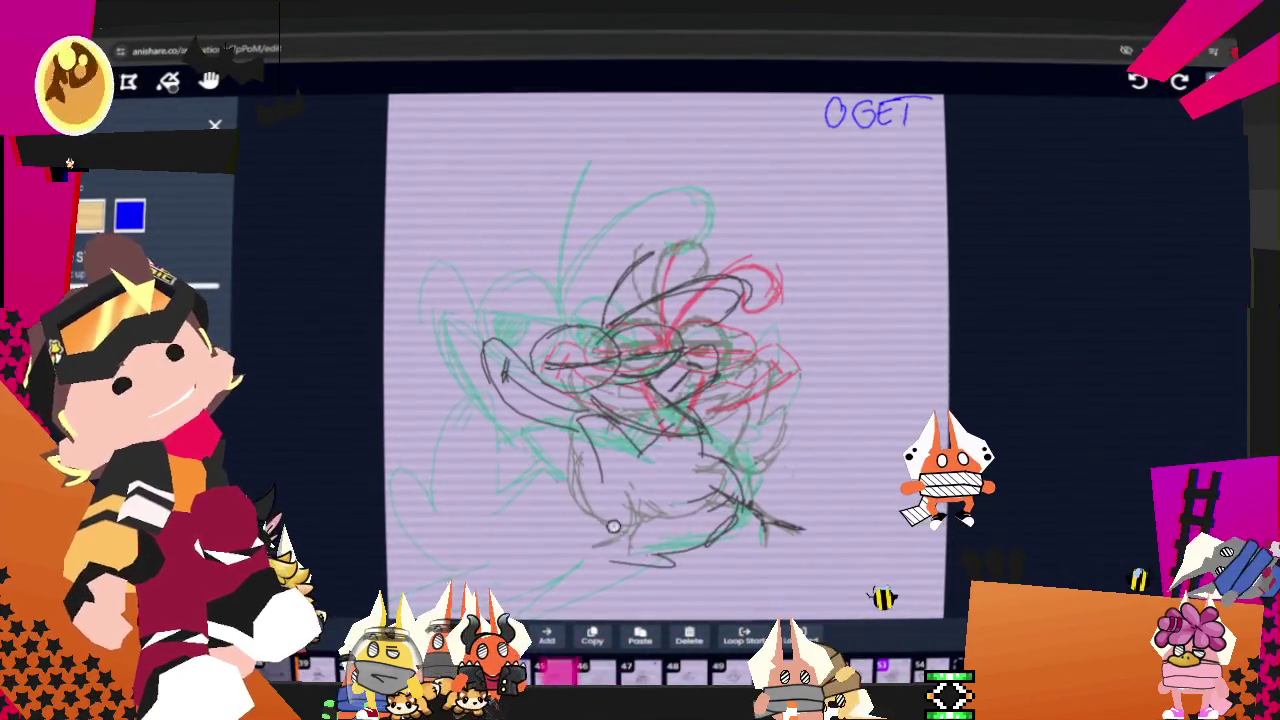
mouse_move(505, 372)
mouse_down()
mouse_move(460, 455)
mouse_move(471, 566)
mouse_move(569, 571)
mouse_up()
drag(420, 545, 551, 585)
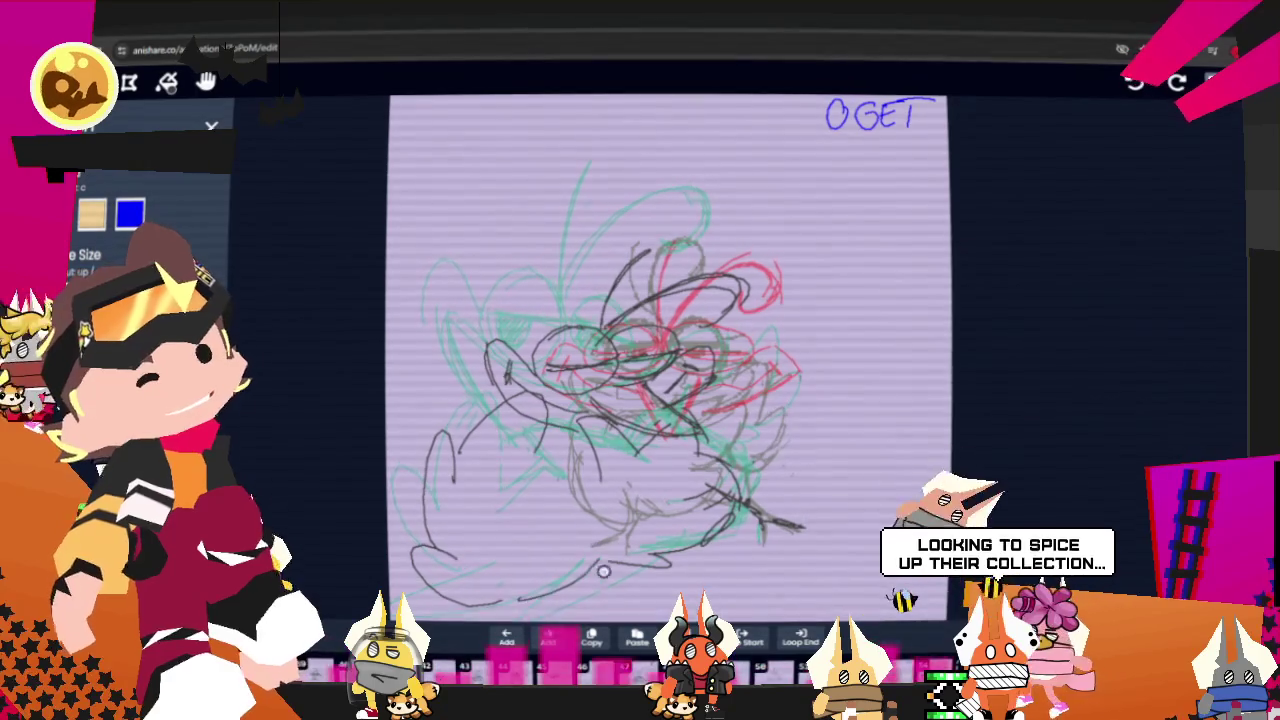
drag(520, 488, 561, 463)
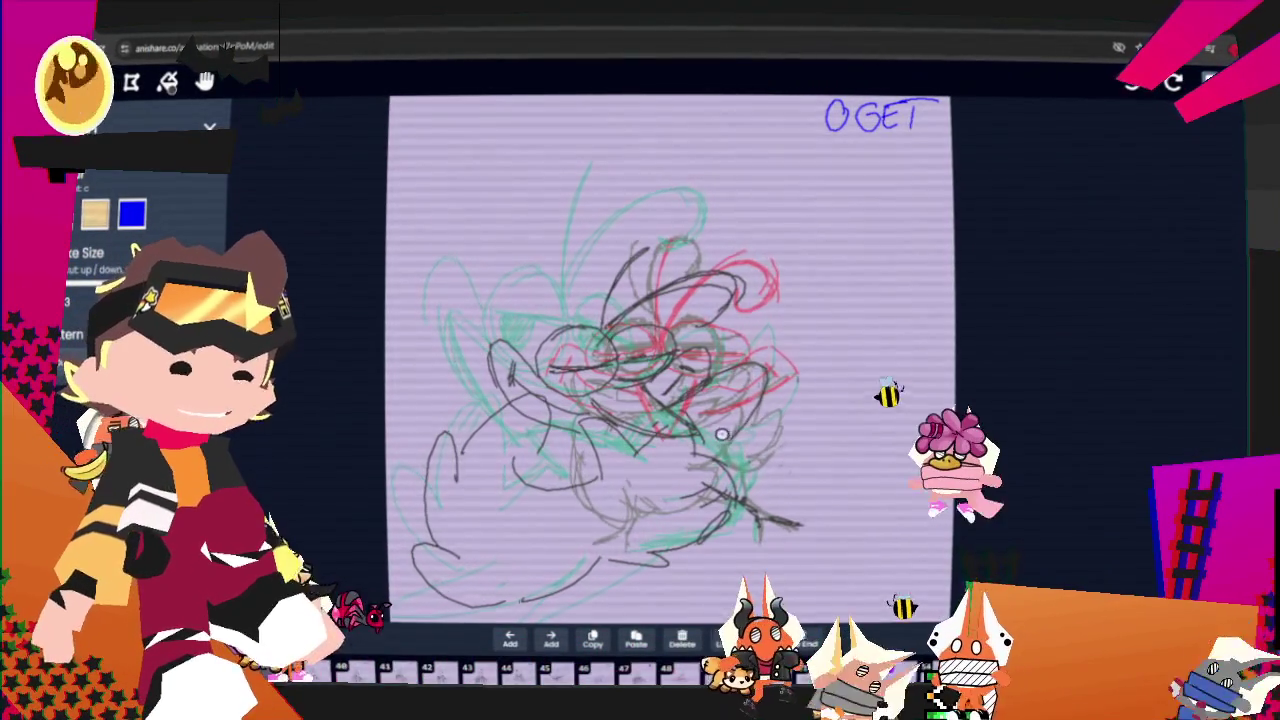
drag(790, 385, 756, 450)
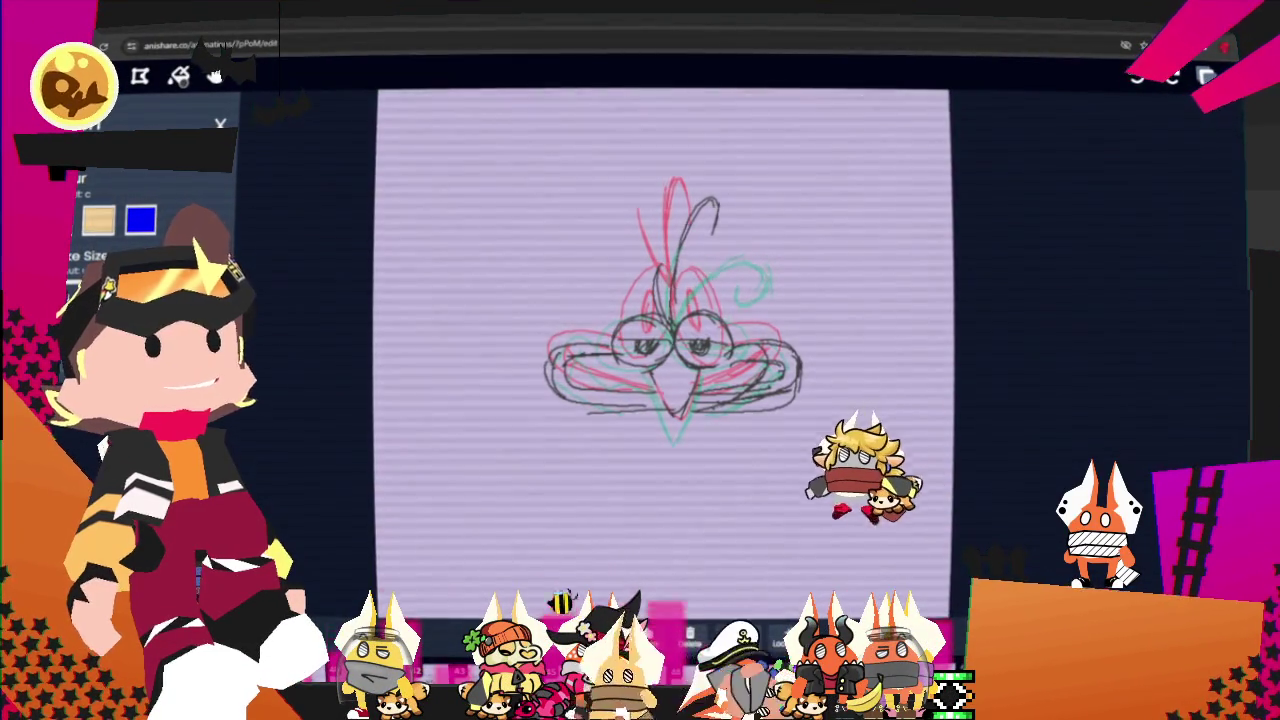
Jump to the frame with the droopy-lidded, tall-crested black bird over the red sketch.
key(space)
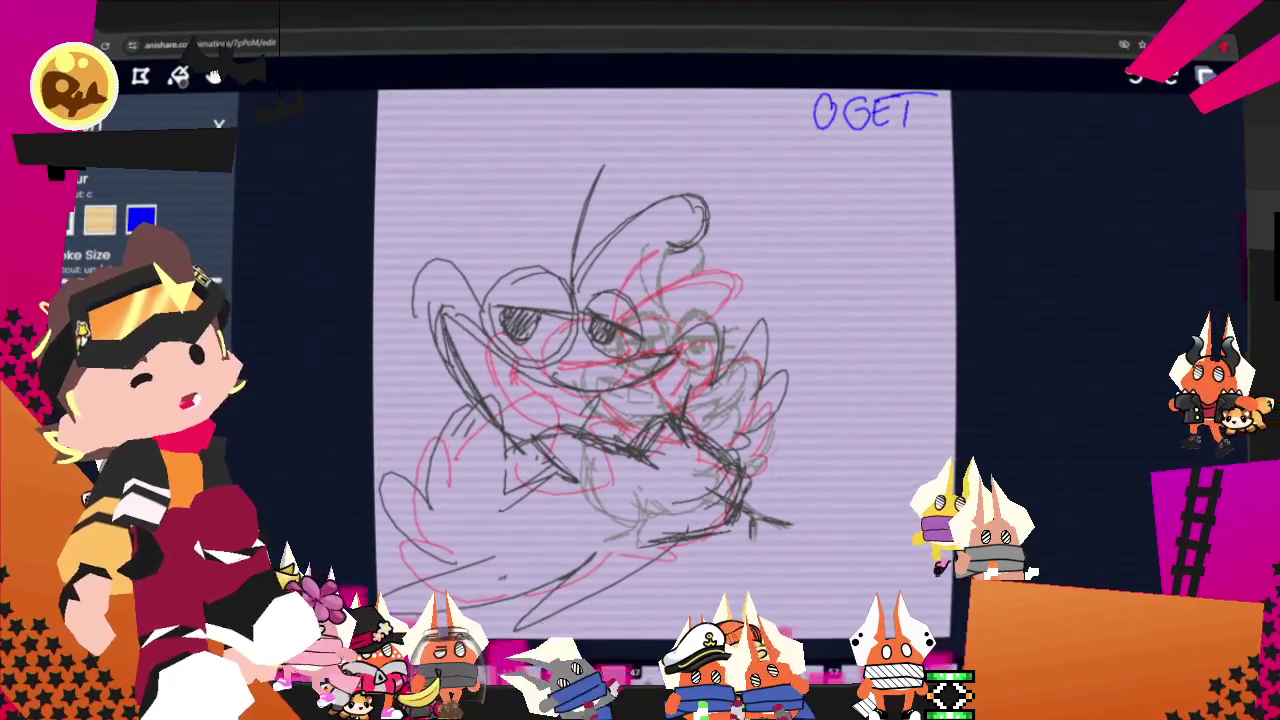
On the next blank frame, ink black round glasses with bridge, a pupil and the head curve.
key(Right)
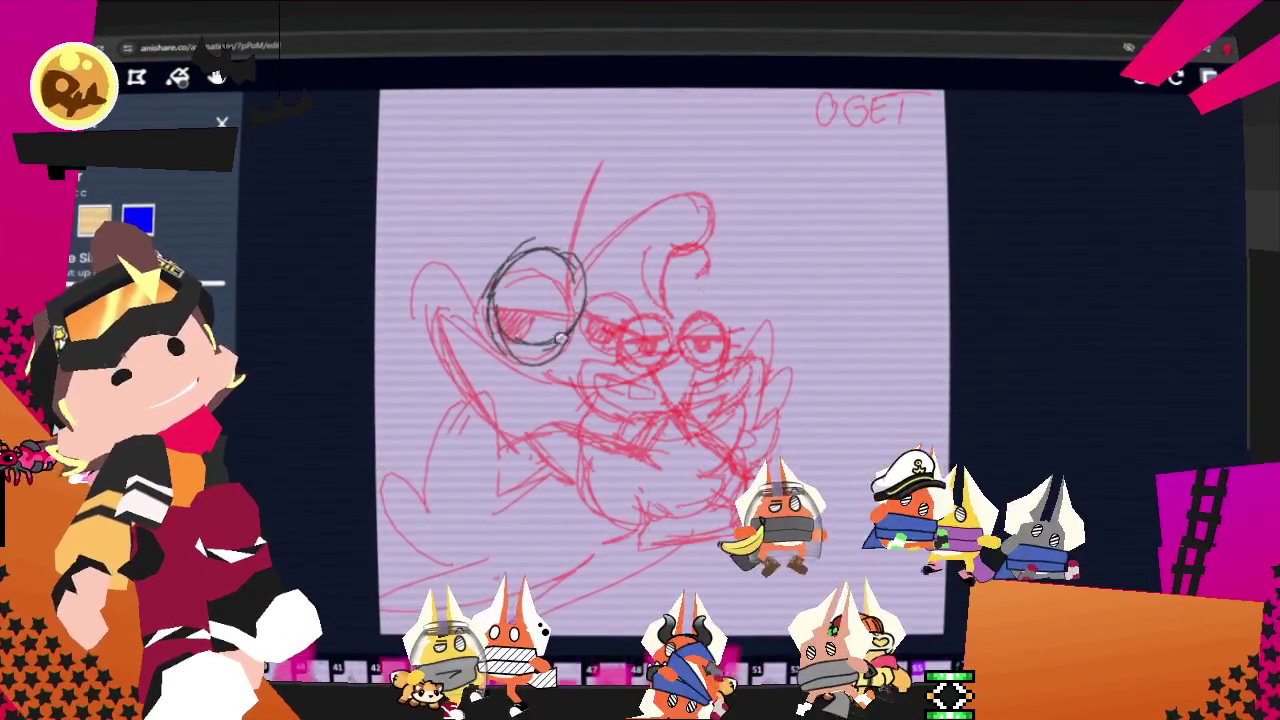
drag(583, 262, 629, 281)
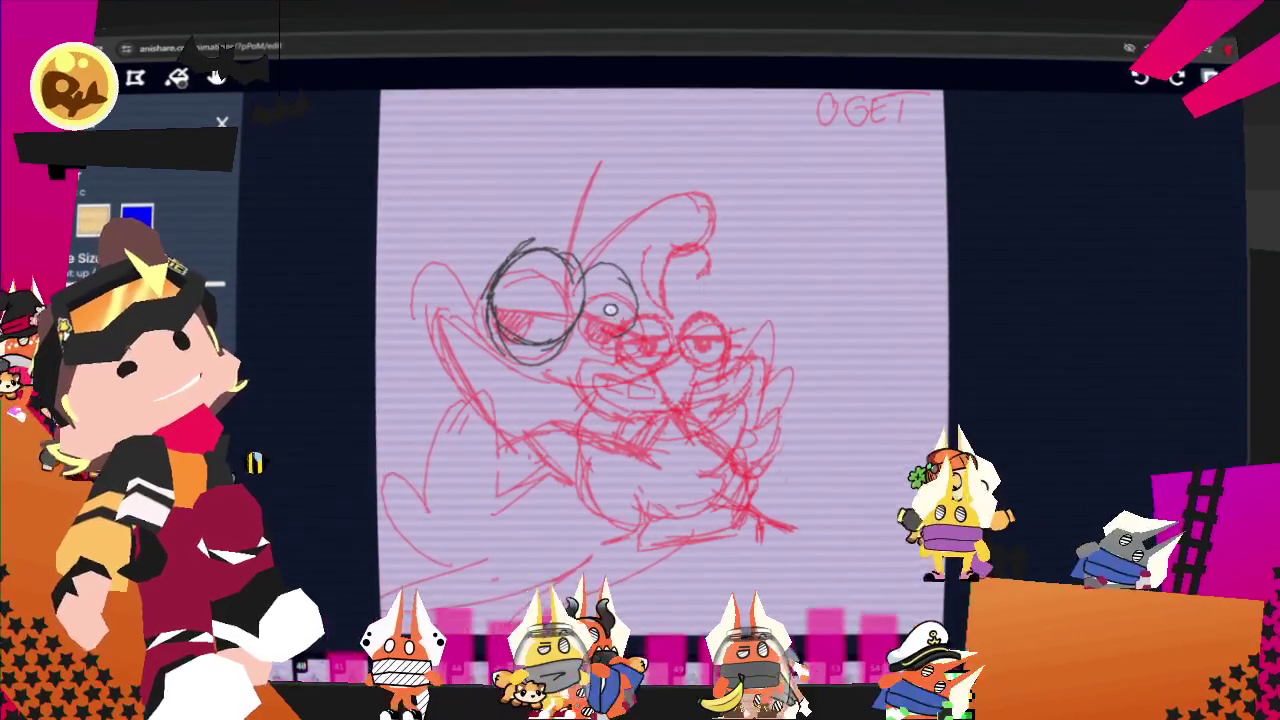
drag(623, 291, 487, 292)
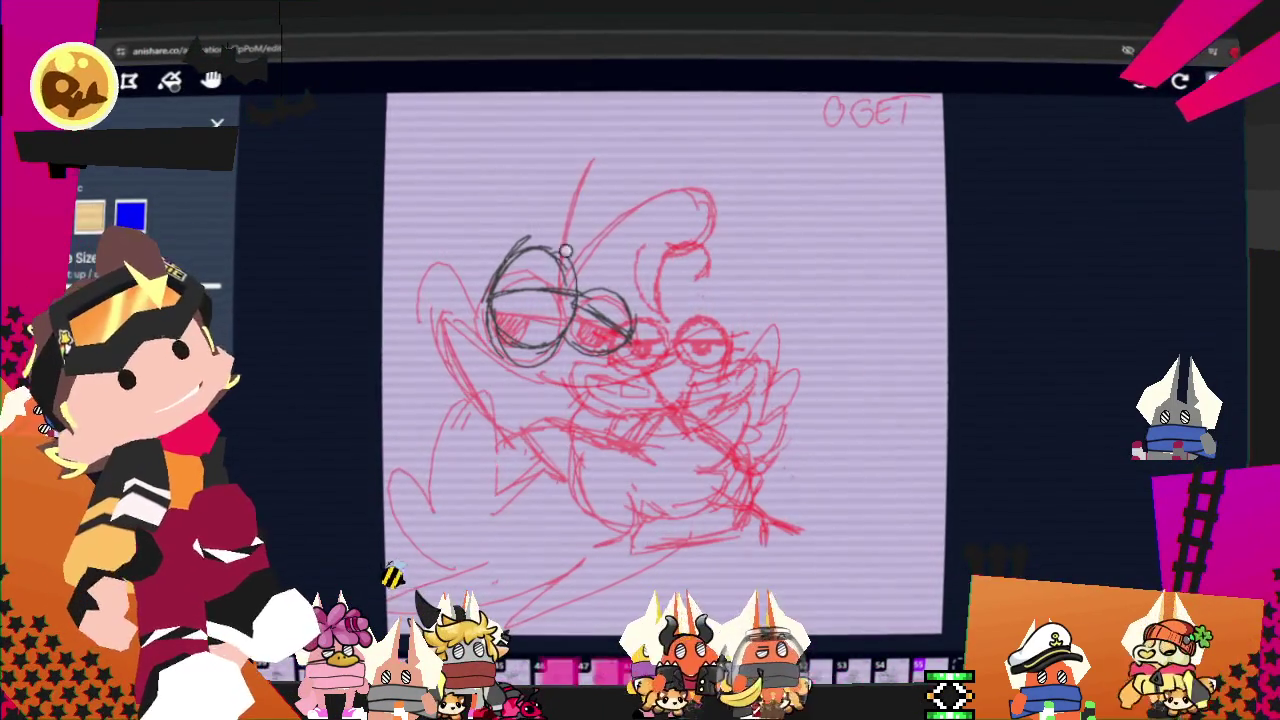
mouse_move(563, 254)
mouse_down()
mouse_move(690, 165)
mouse_move(668, 205)
mouse_up()
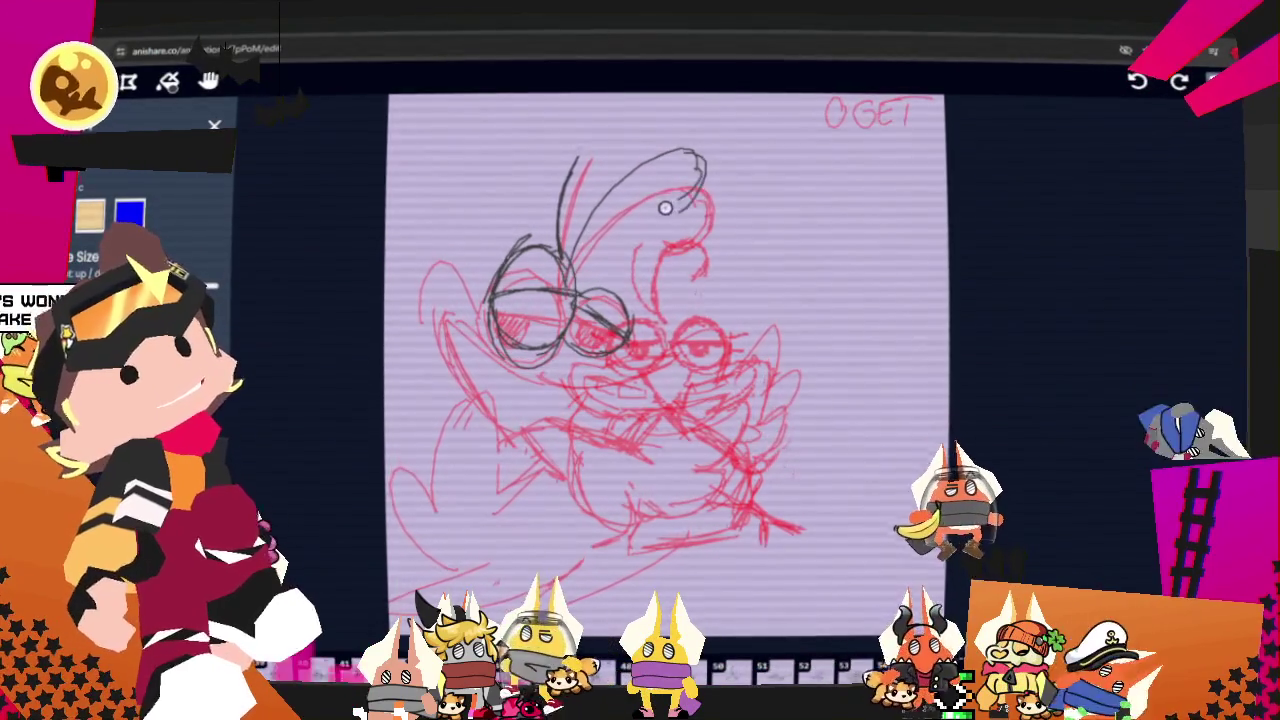
drag(512, 300, 610, 330)
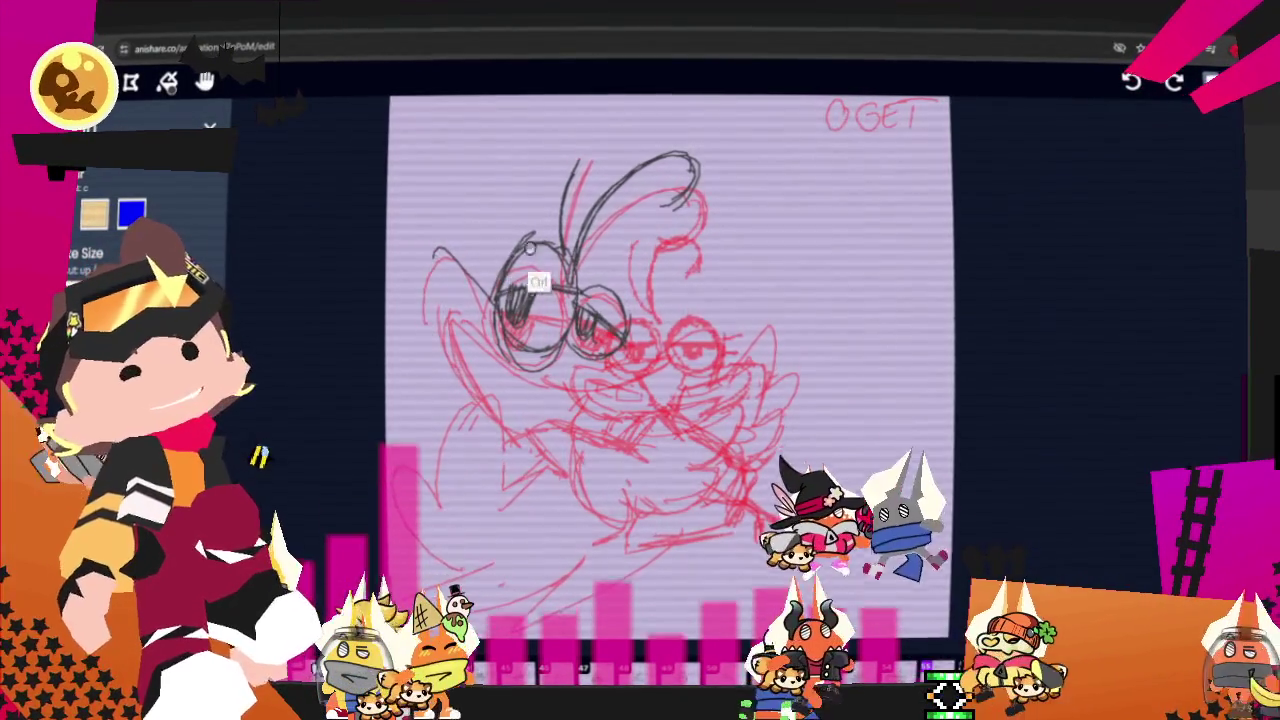
Add black strokes under the right lens, along the lower-left body and right side, then add a new blank frame.
drag(600, 350, 680, 354)
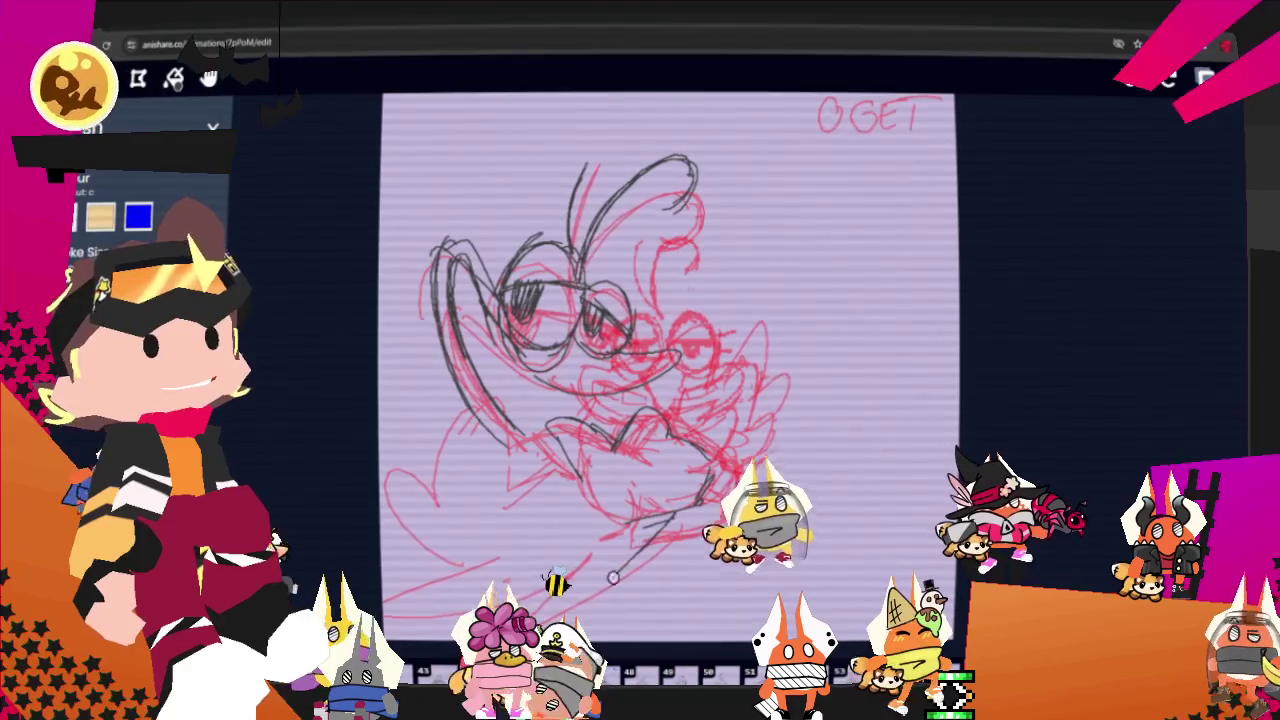
mouse_move(472, 558)
mouse_down()
mouse_move(395, 487)
mouse_move(471, 451)
mouse_up()
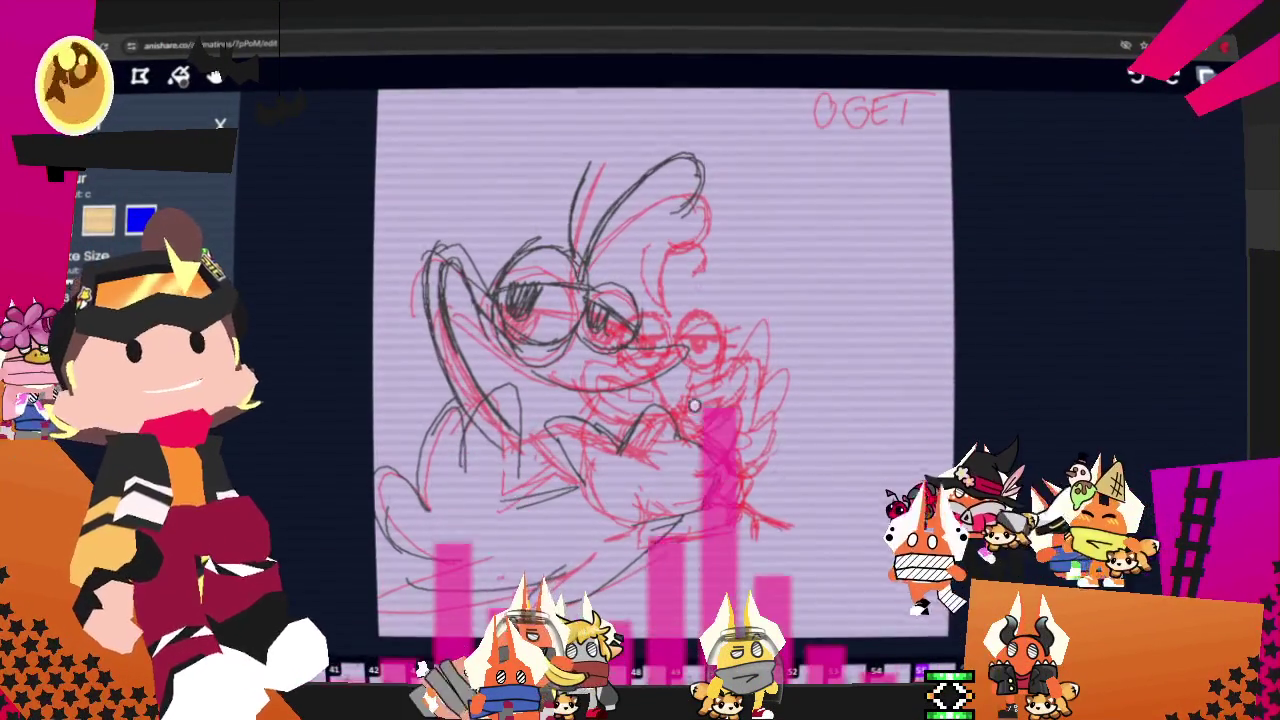
drag(725, 340, 744, 418)
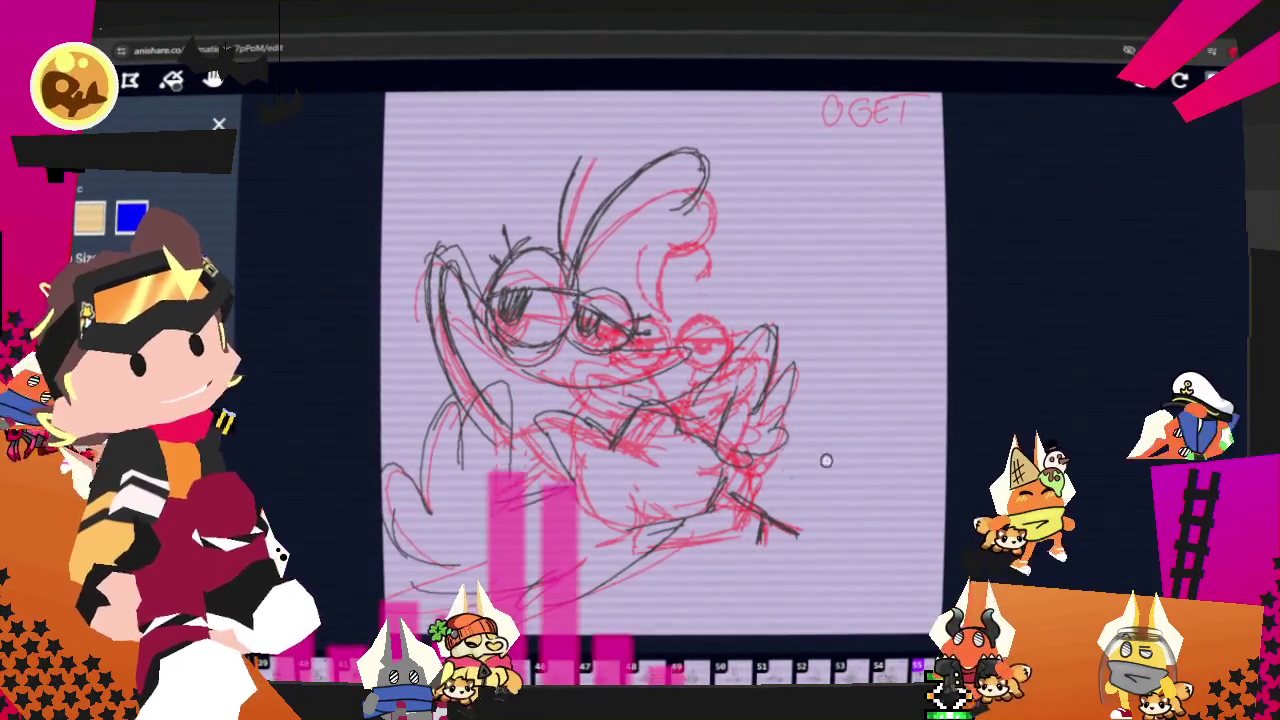
key(Left)
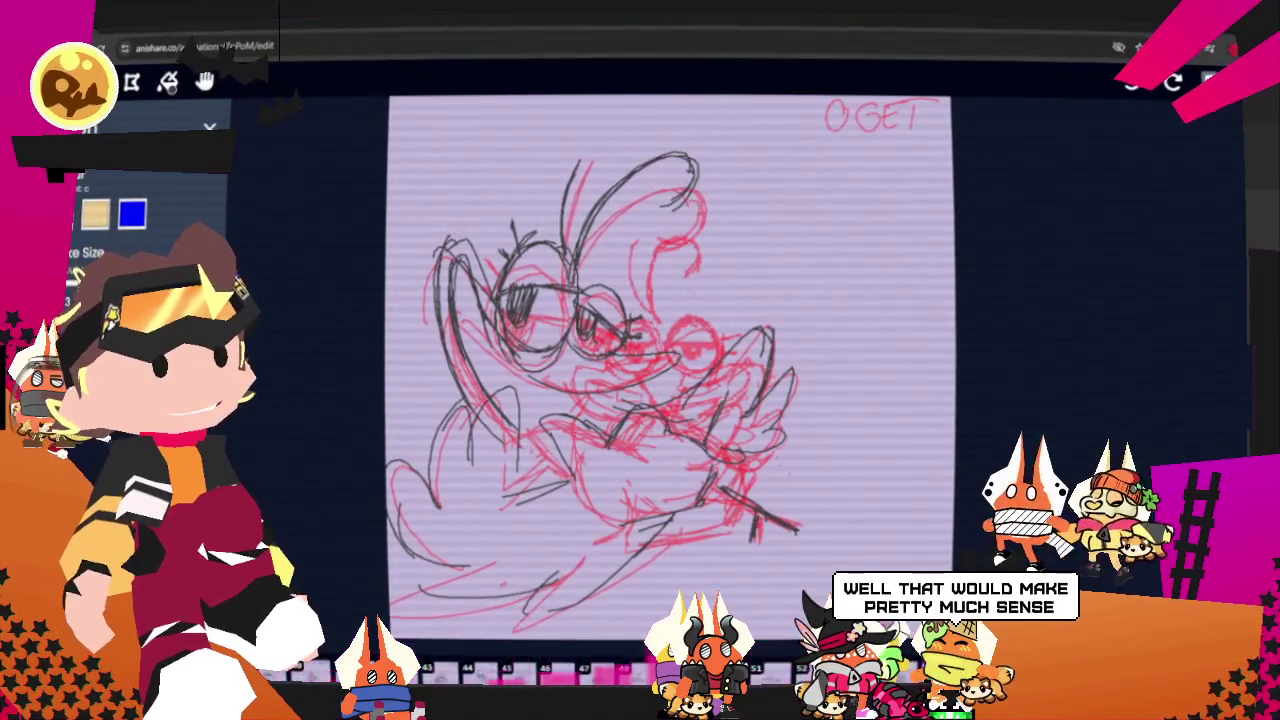
key(Right)
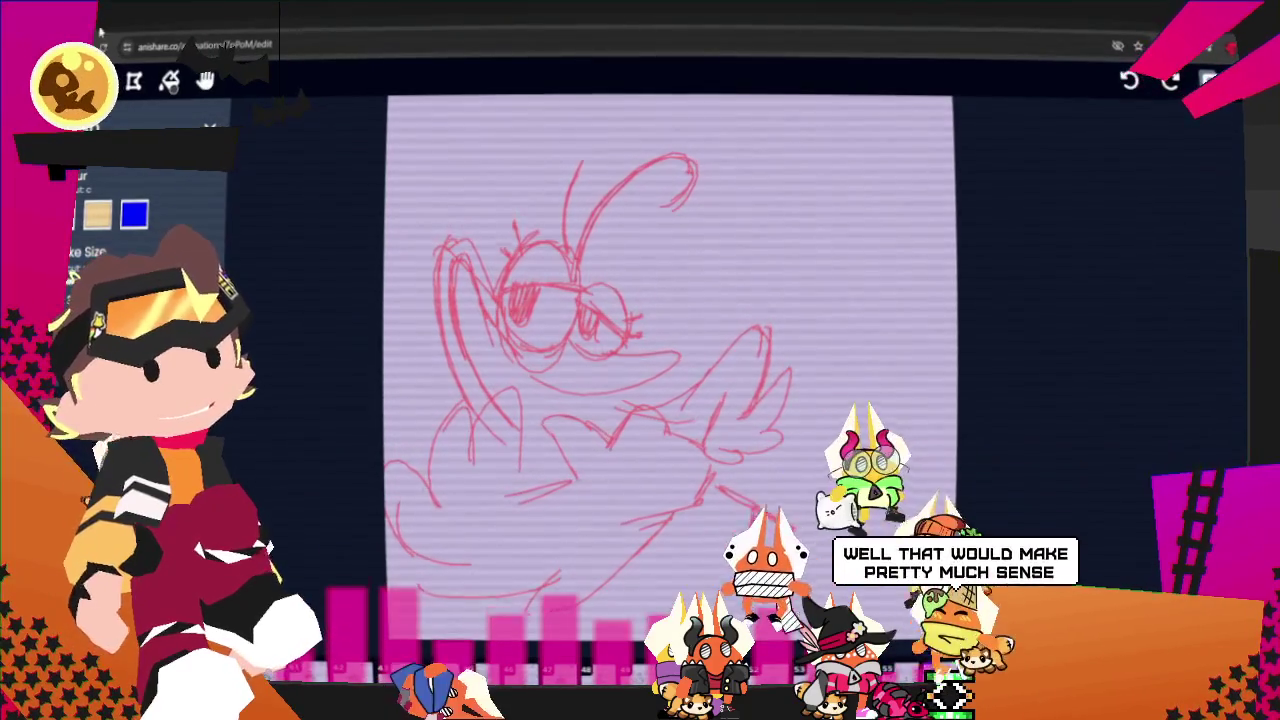
Start the small black figure beside the beak with a short stroke and an eye, undoing a curled antenna.
click(103, 175)
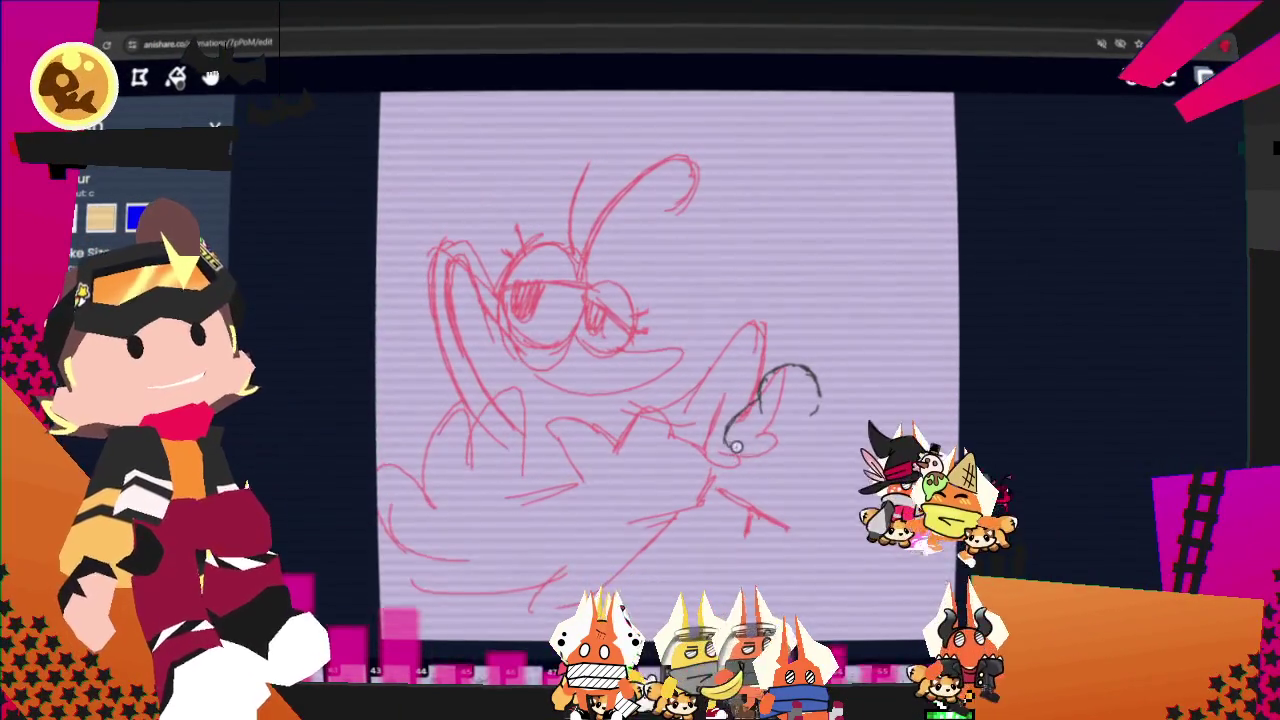
mouse_move(771, 438)
mouse_down()
mouse_move(783, 422)
mouse_move(780, 432)
mouse_up()
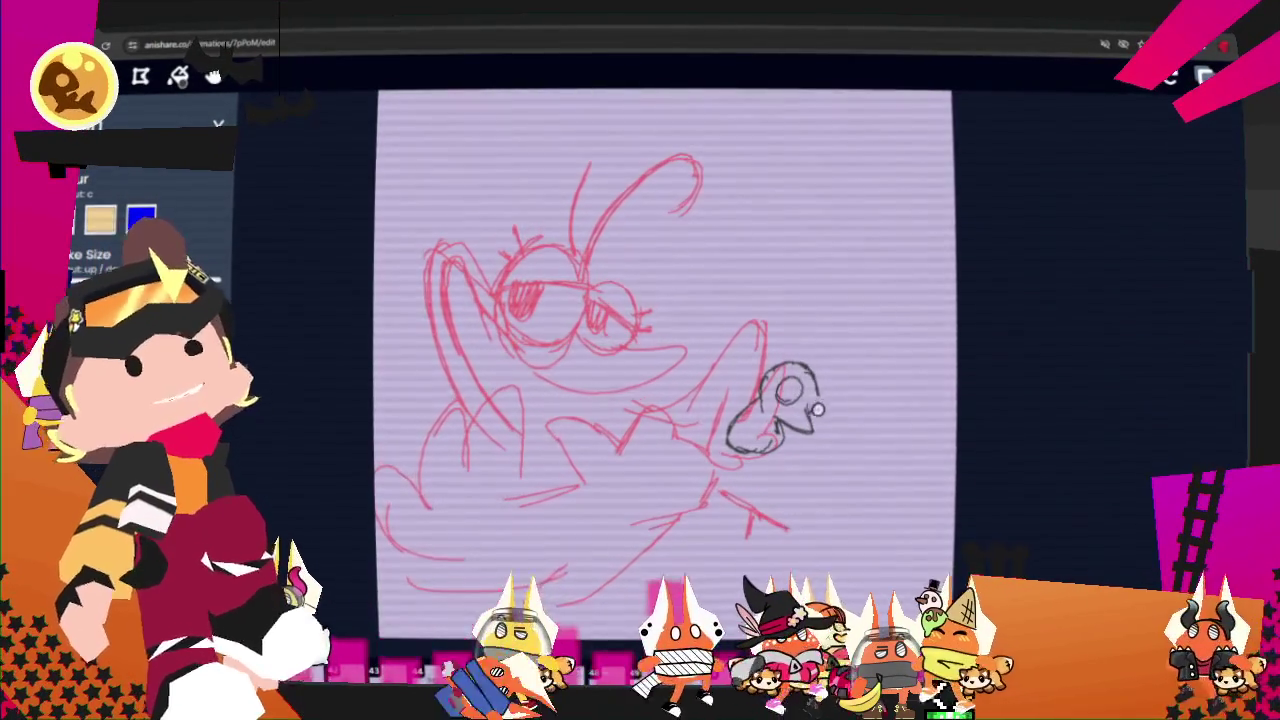
drag(778, 387, 790, 392)
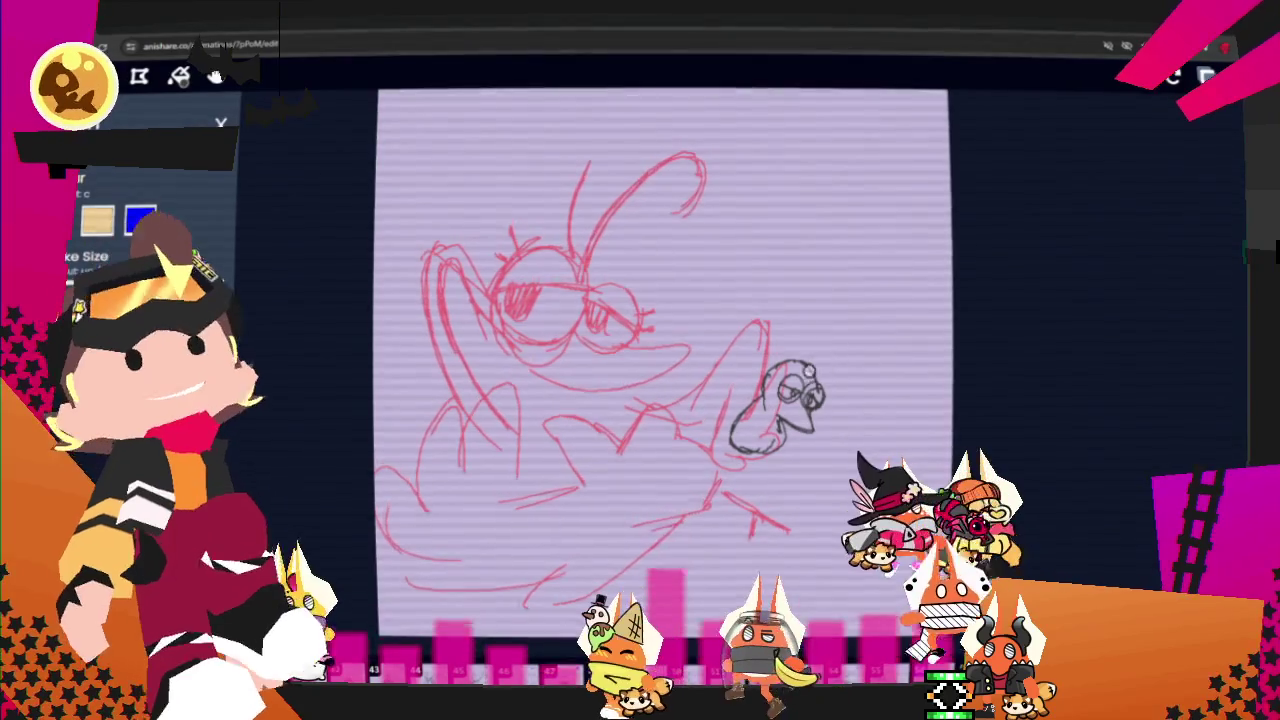
drag(812, 362, 818, 323)
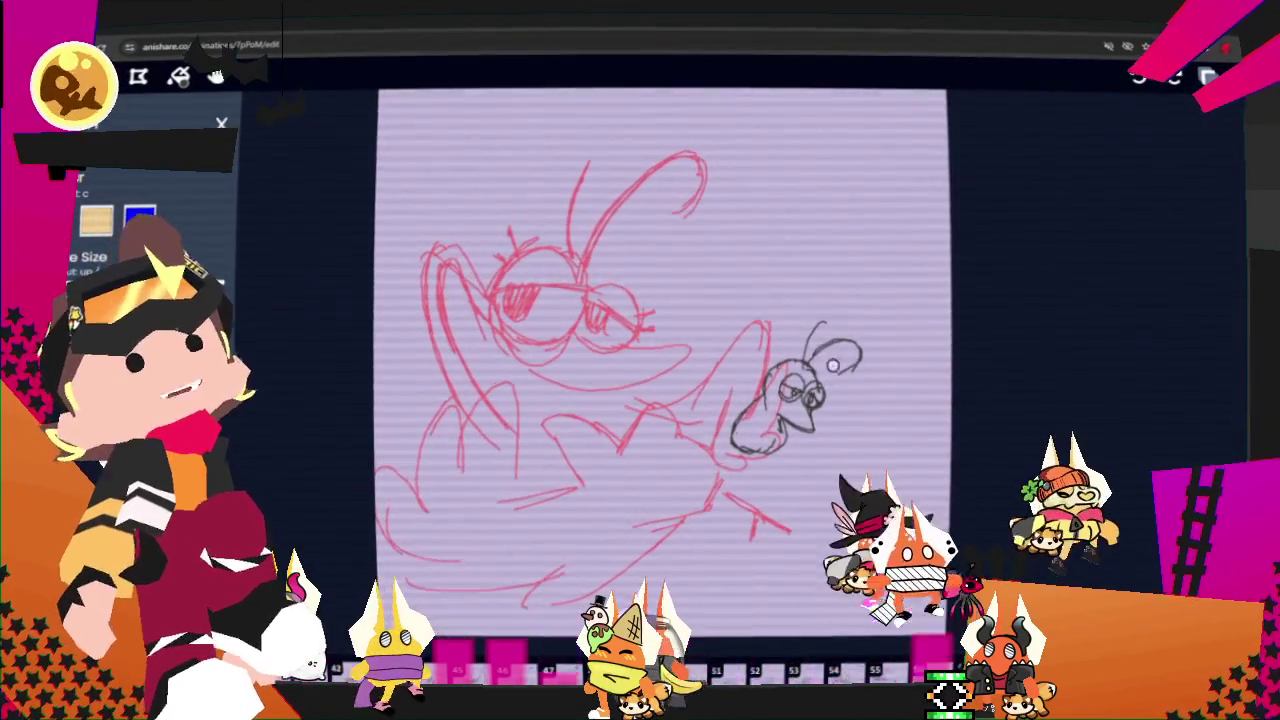
key(ctrl+z)
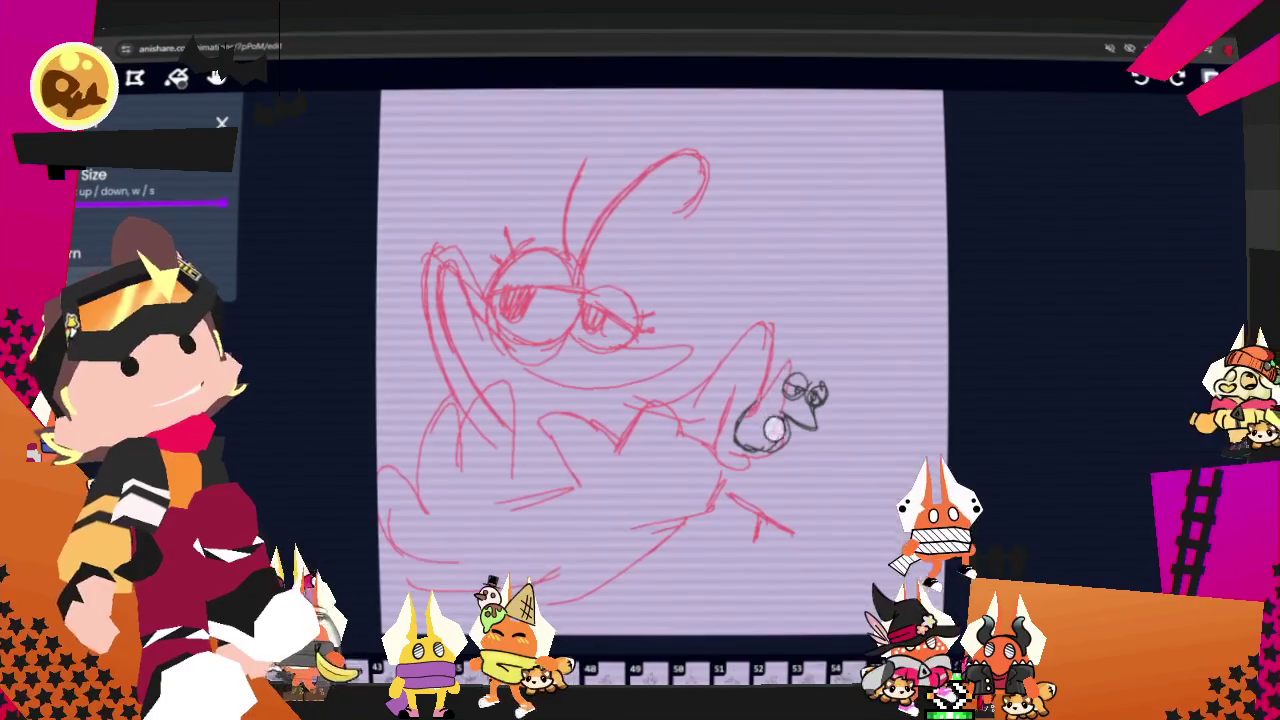
Sketch the figure's hand around the held tool, a loop atop it and strokes around its face.
mouse_move(812, 358)
mouse_down()
mouse_move(856, 380)
mouse_move(830, 330)
mouse_move(815, 368)
mouse_up()
key(ctrl+z)
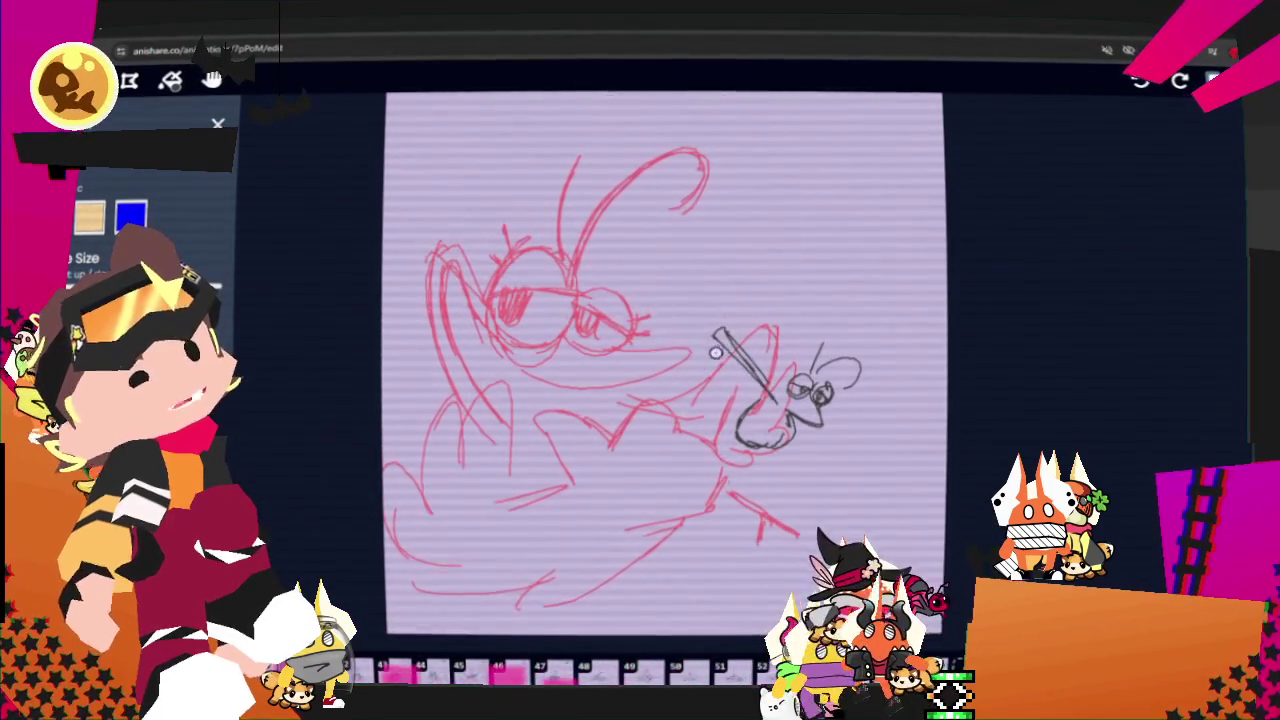
drag(713, 340, 733, 365)
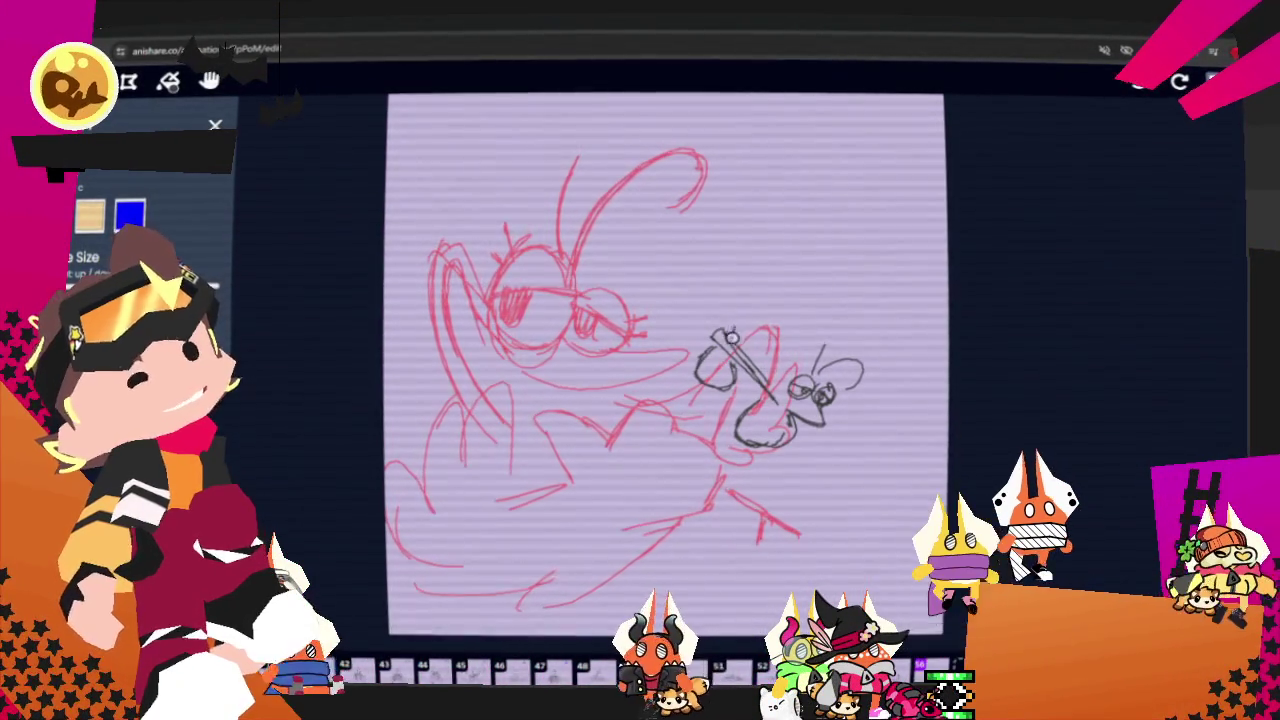
drag(737, 332, 731, 320)
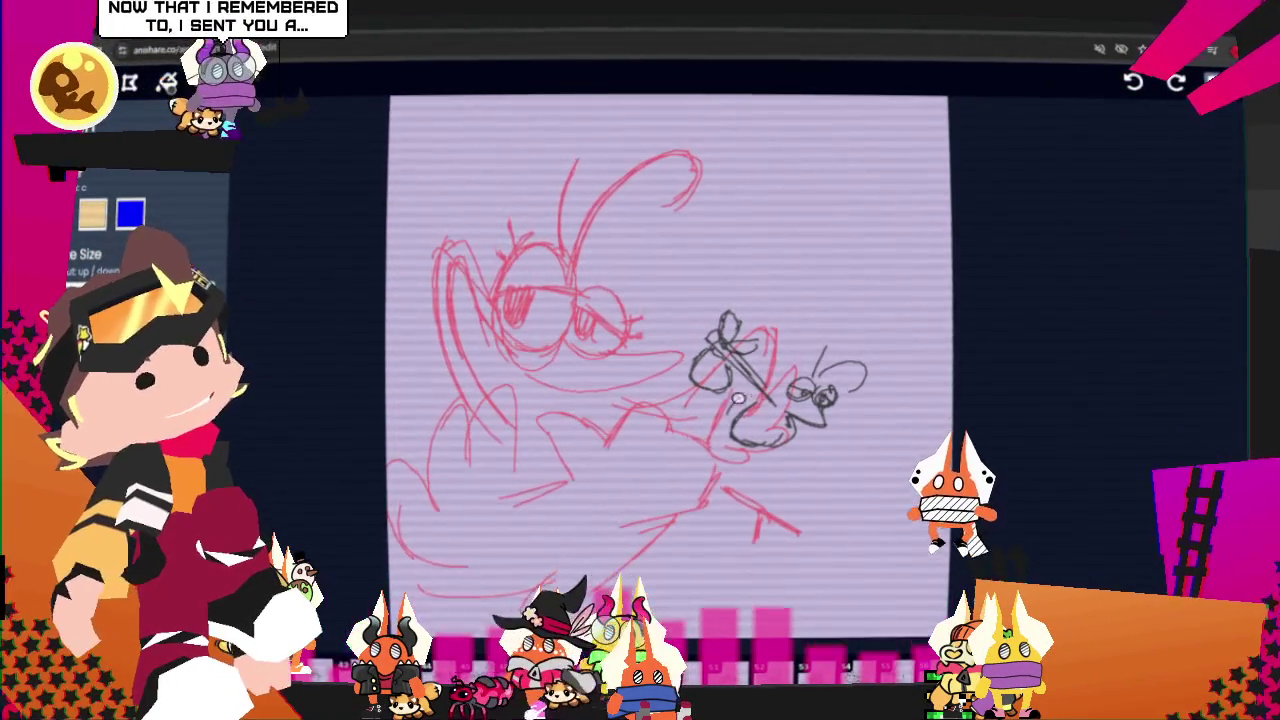
drag(757, 400, 781, 410)
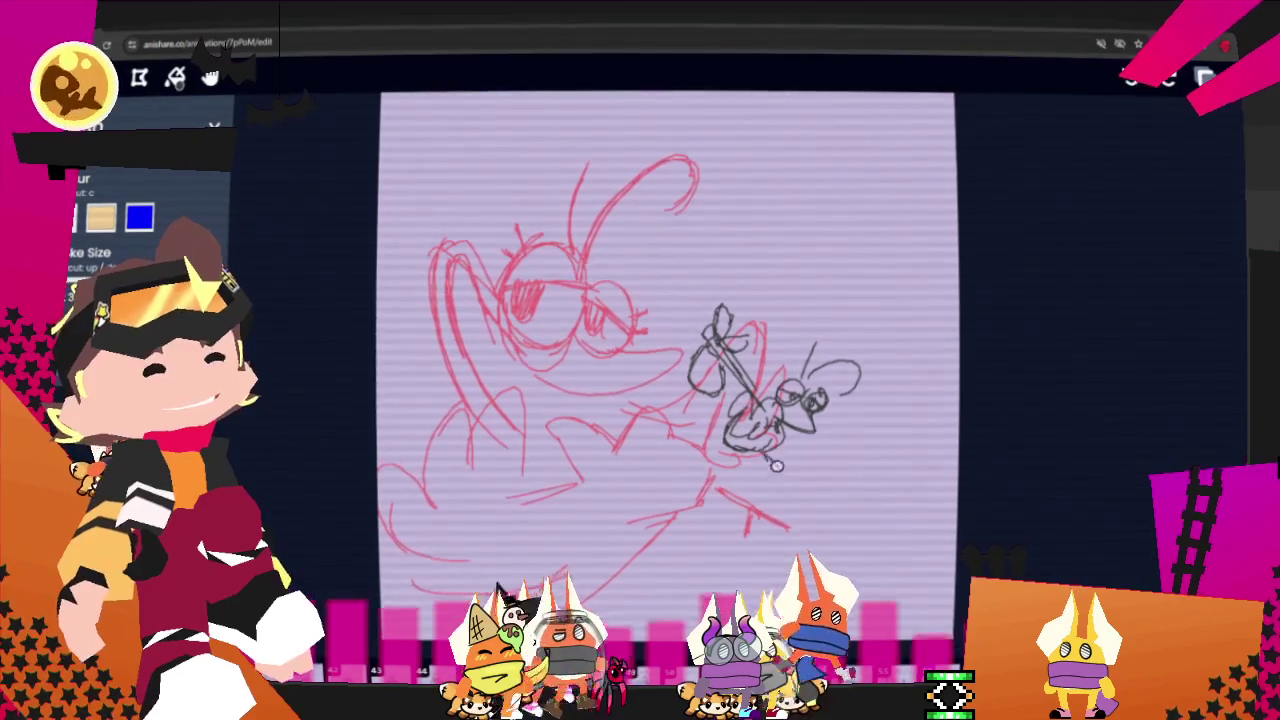
Extend the small bug figure's body downward with curled body and leg strokes.
drag(765, 455, 790, 468)
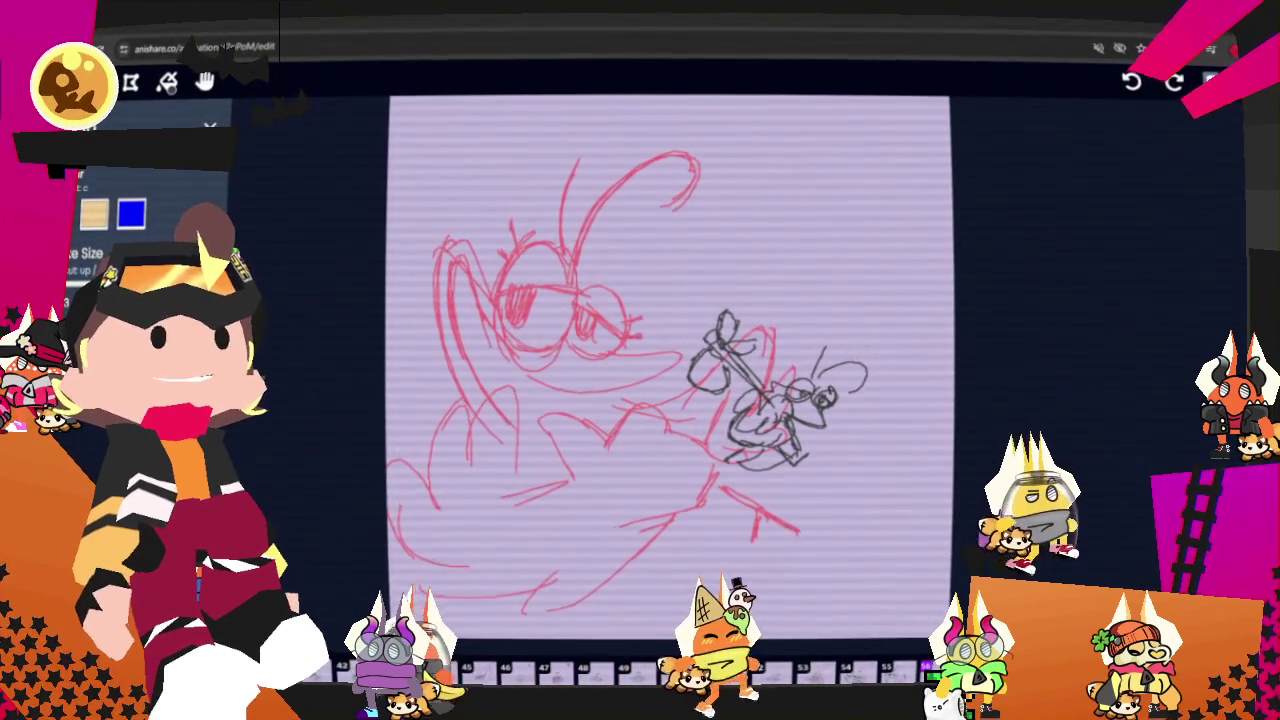
scroll(790, 486, up, 1)
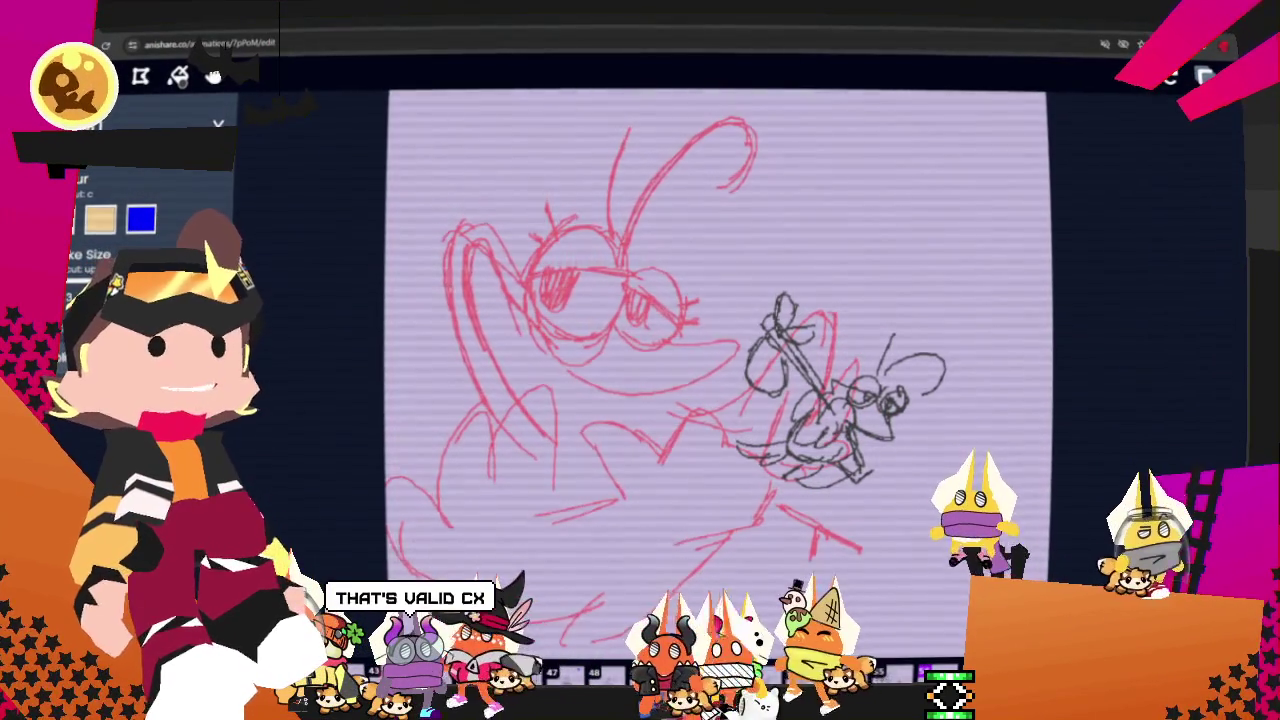
Trace sweeping black arcs over the red bird's head and left side, undoing a stray straight line.
drag(527, 378, 686, 309)
key(ctrl+z)
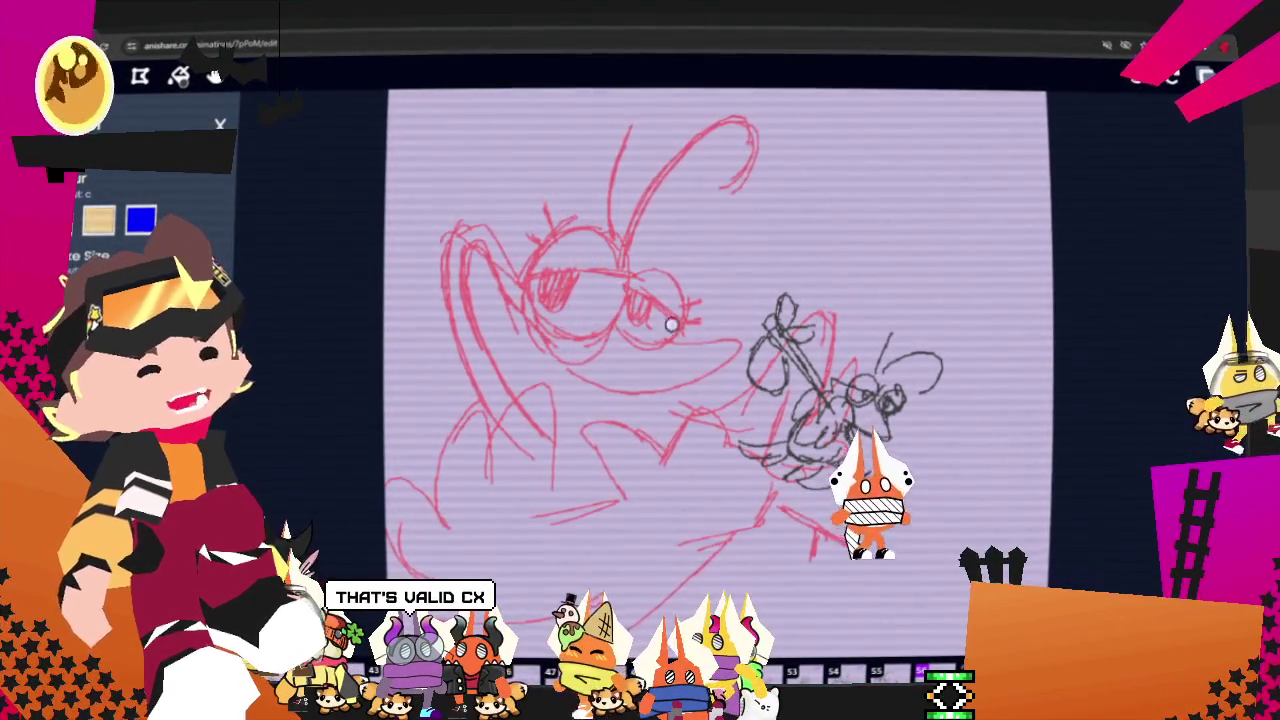
drag(463, 188, 600, 220)
mouse_move(410, 292)
mouse_down()
mouse_move(620, 320)
mouse_move(425, 385)
mouse_move(555, 390)
mouse_up()
key(ctrl+z)
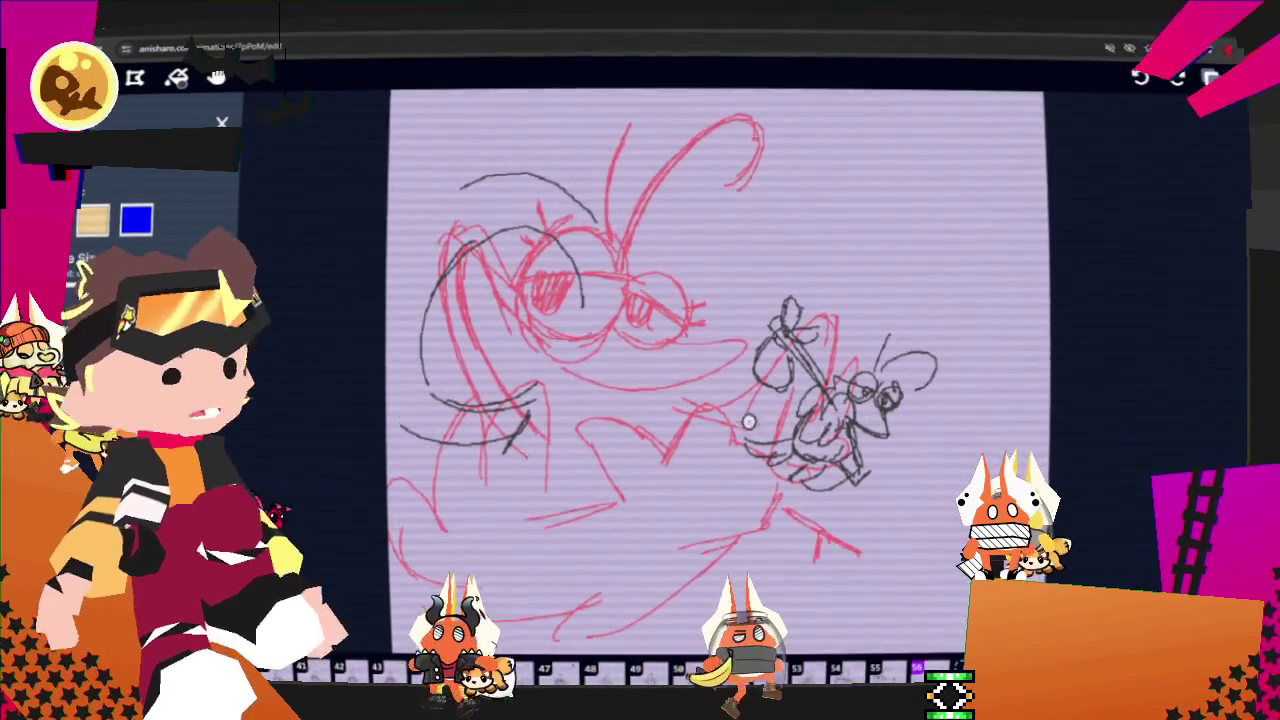
Undo several head strokes, then redraw a head curve, the tall crest and the beak's top line.
scroll(748, 422, down, 1)
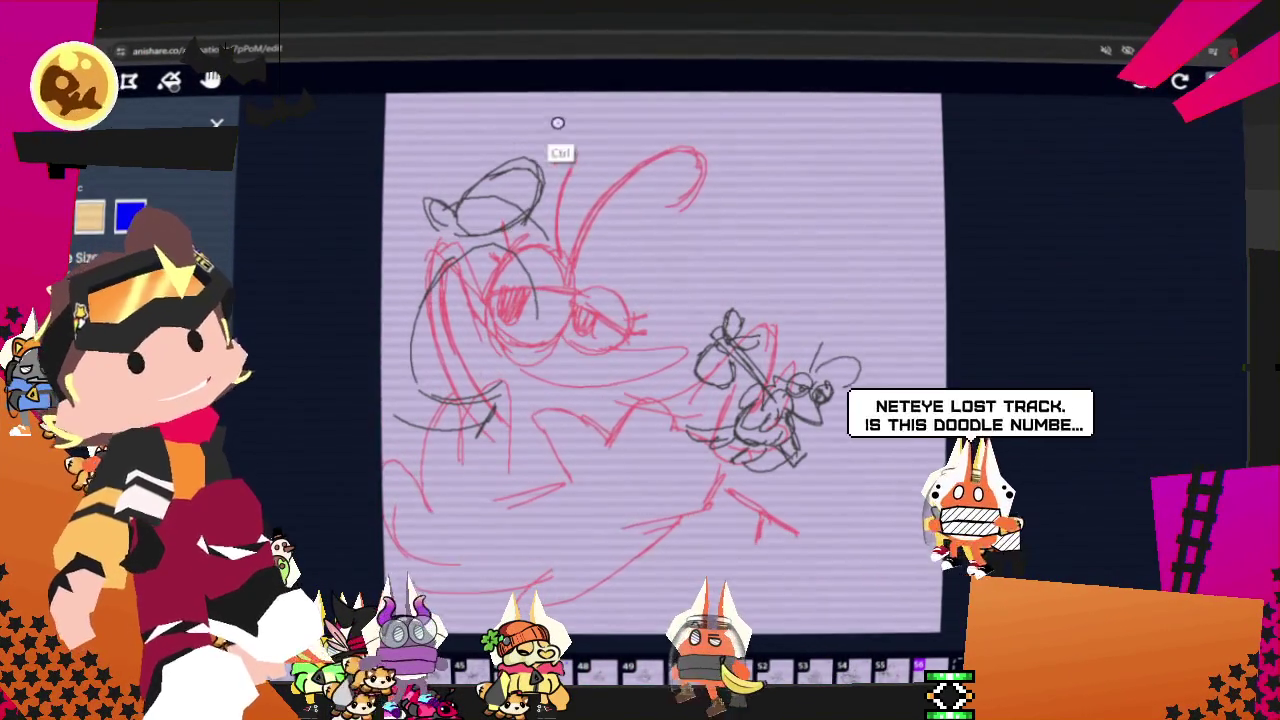
key(ctrl+z)
key(ctrl+z)
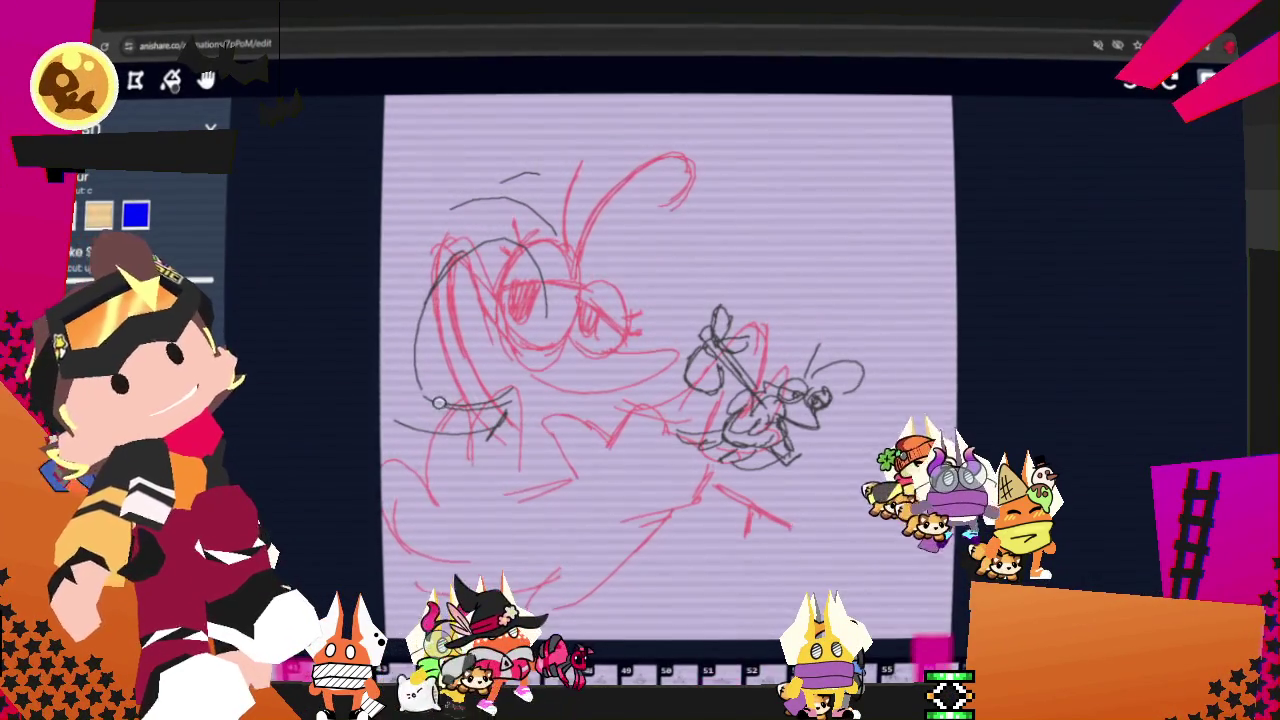
mouse_move(491, 343)
mouse_down()
mouse_move(455, 400)
mouse_move(429, 400)
mouse_up()
drag(562, 181, 671, 108)
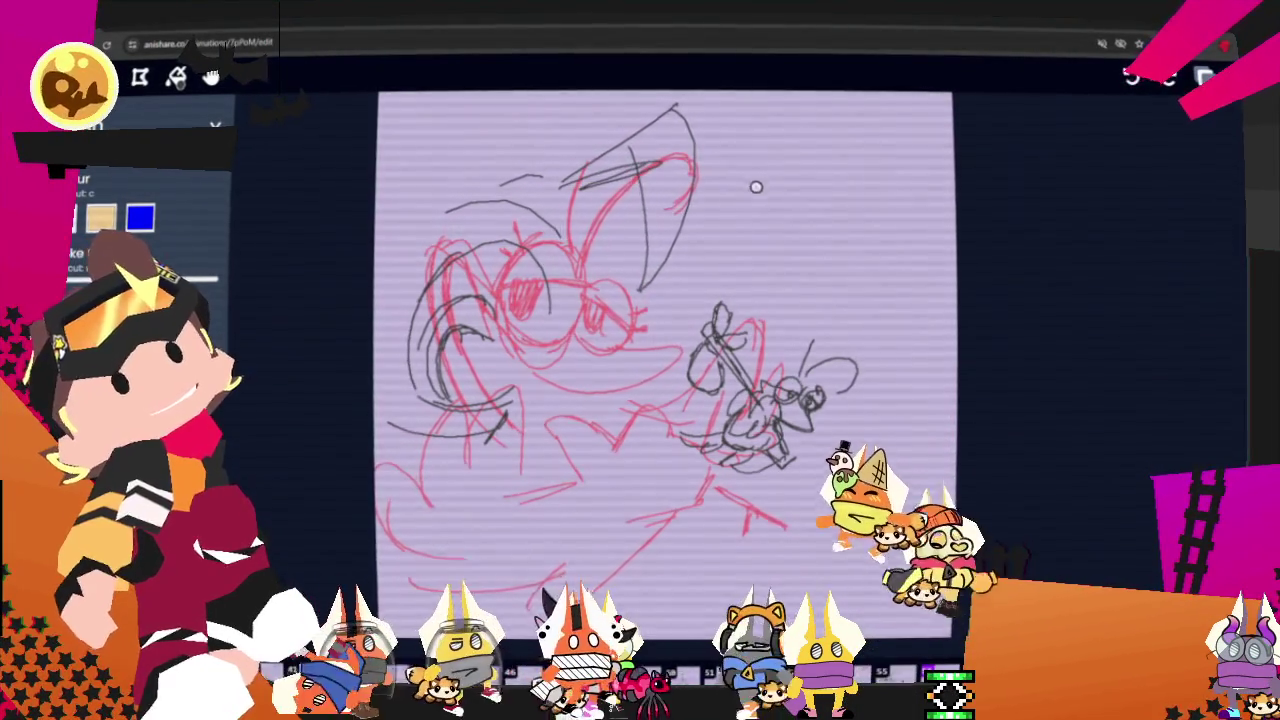
drag(600, 305, 718, 268)
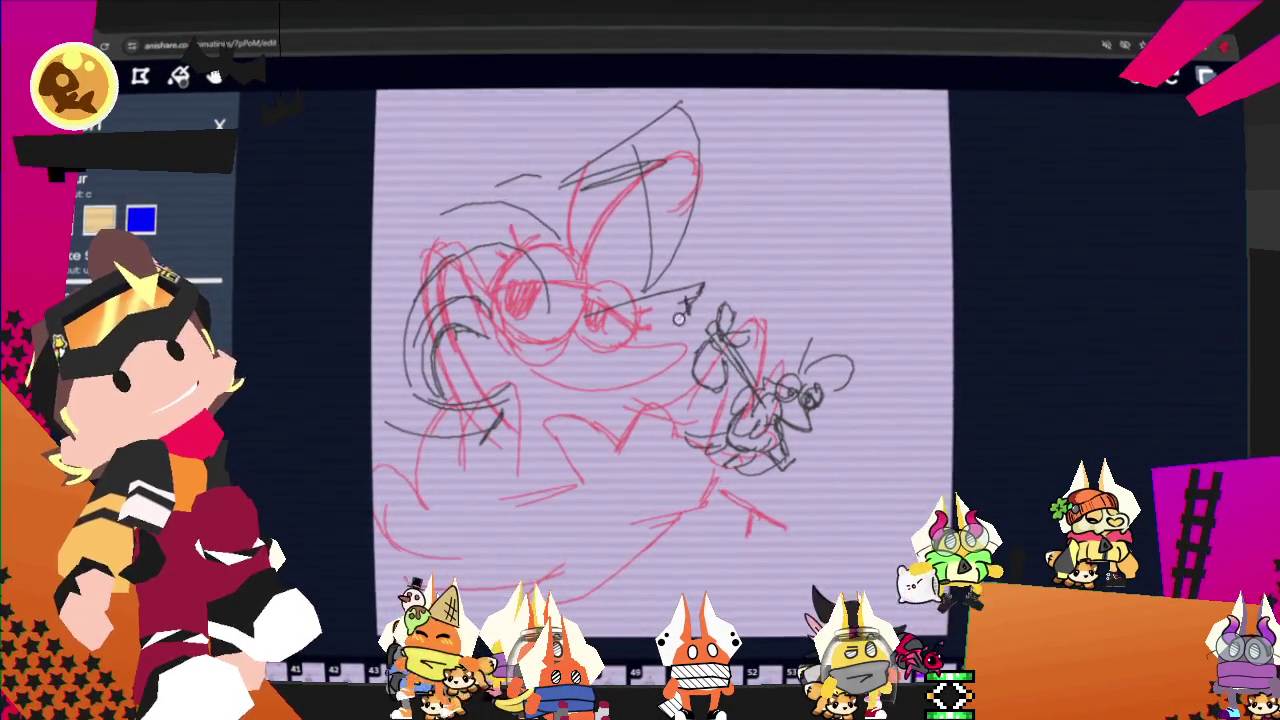
Draw the lower beak line toward the bug figure and add a loop and more strokes through the upper head.
drag(686, 312, 566, 370)
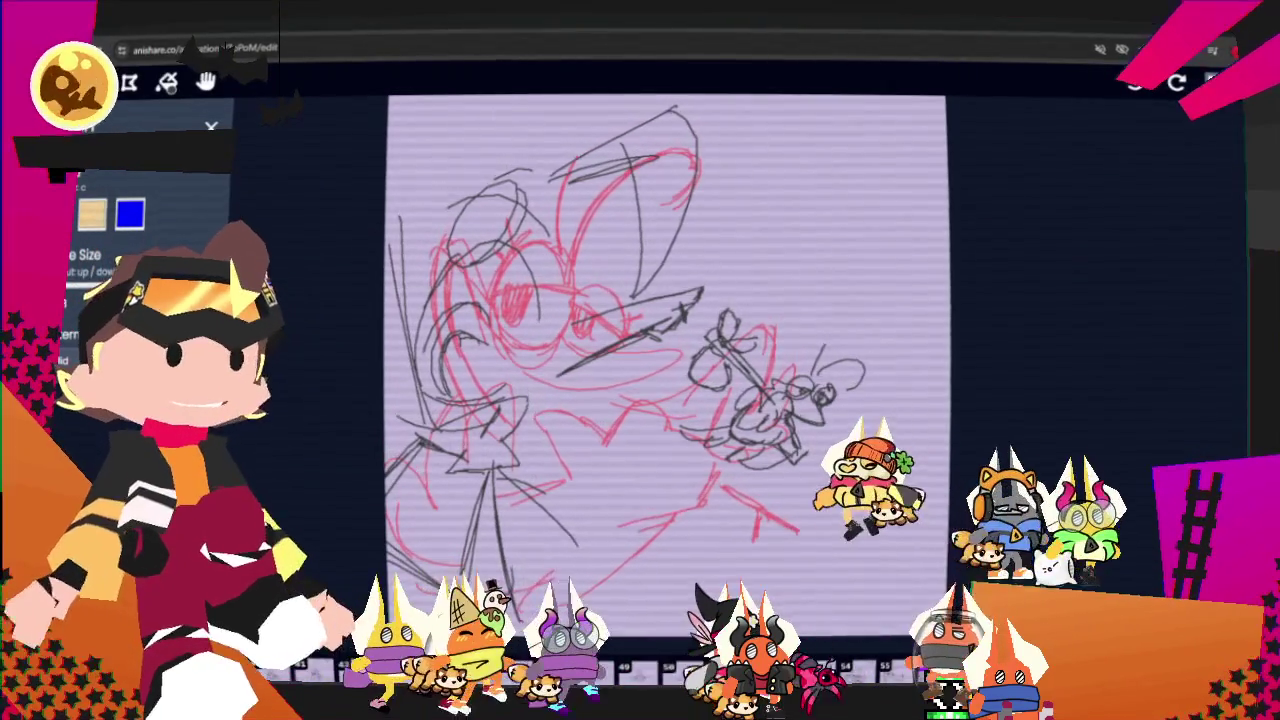
mouse_move(475, 132)
mouse_down()
mouse_move(600, 150)
mouse_move(566, 258)
mouse_up()
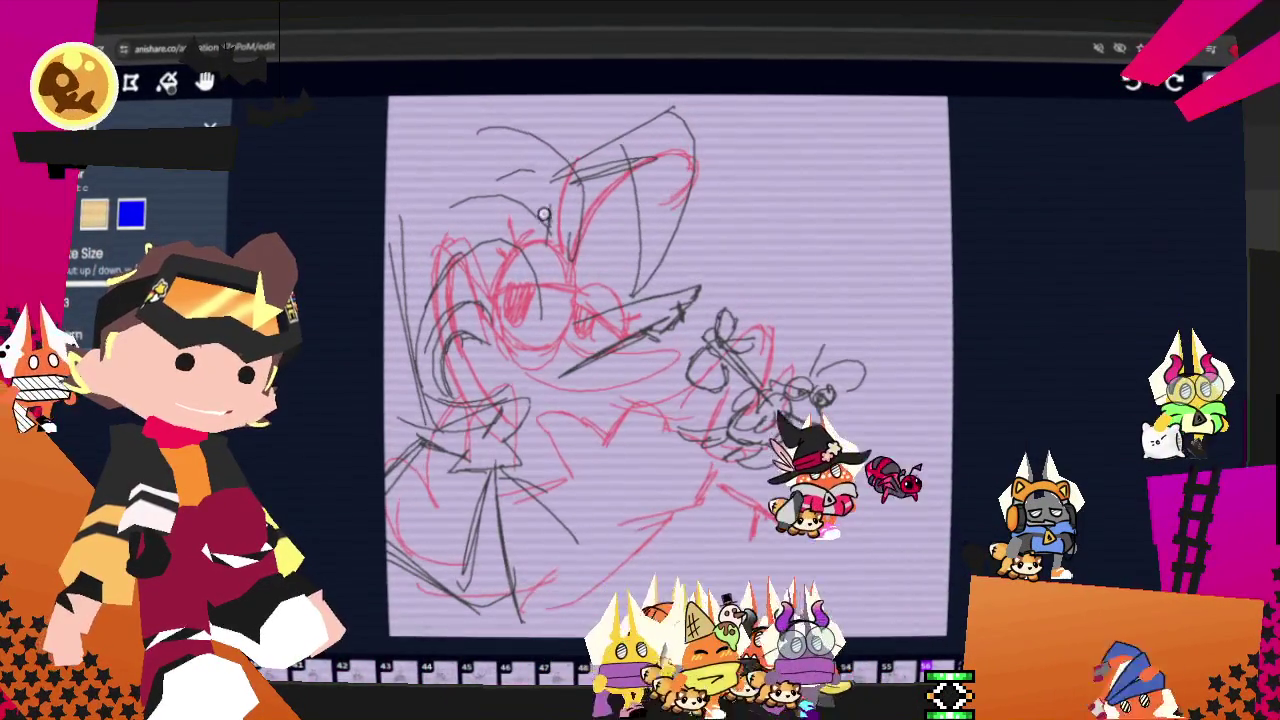
drag(455, 205, 550, 212)
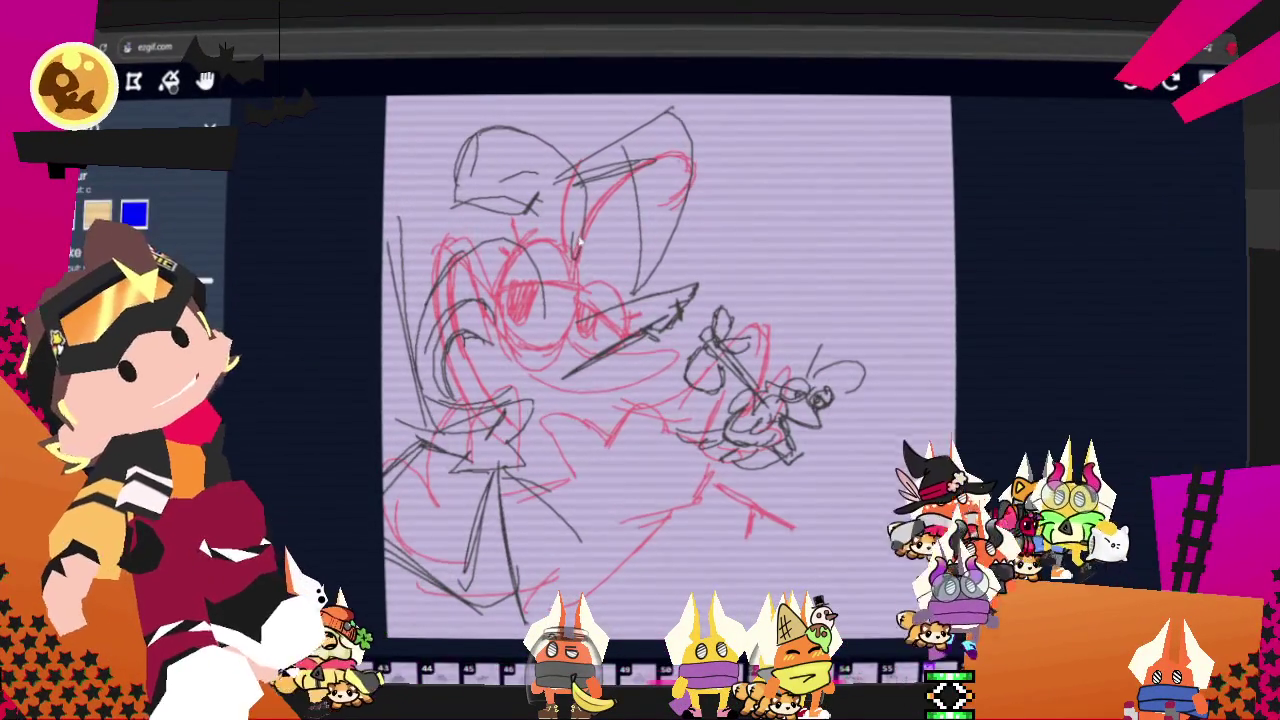
drag(583, 198, 591, 260)
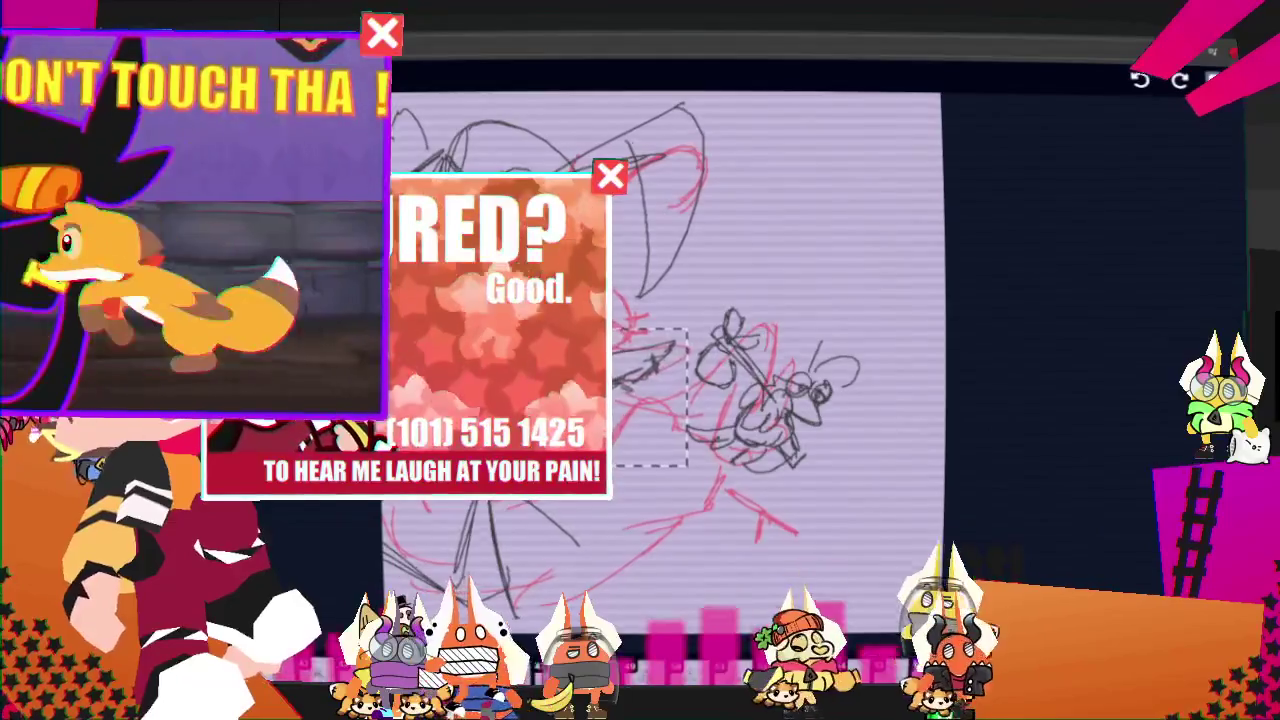
key(ctrl+t)
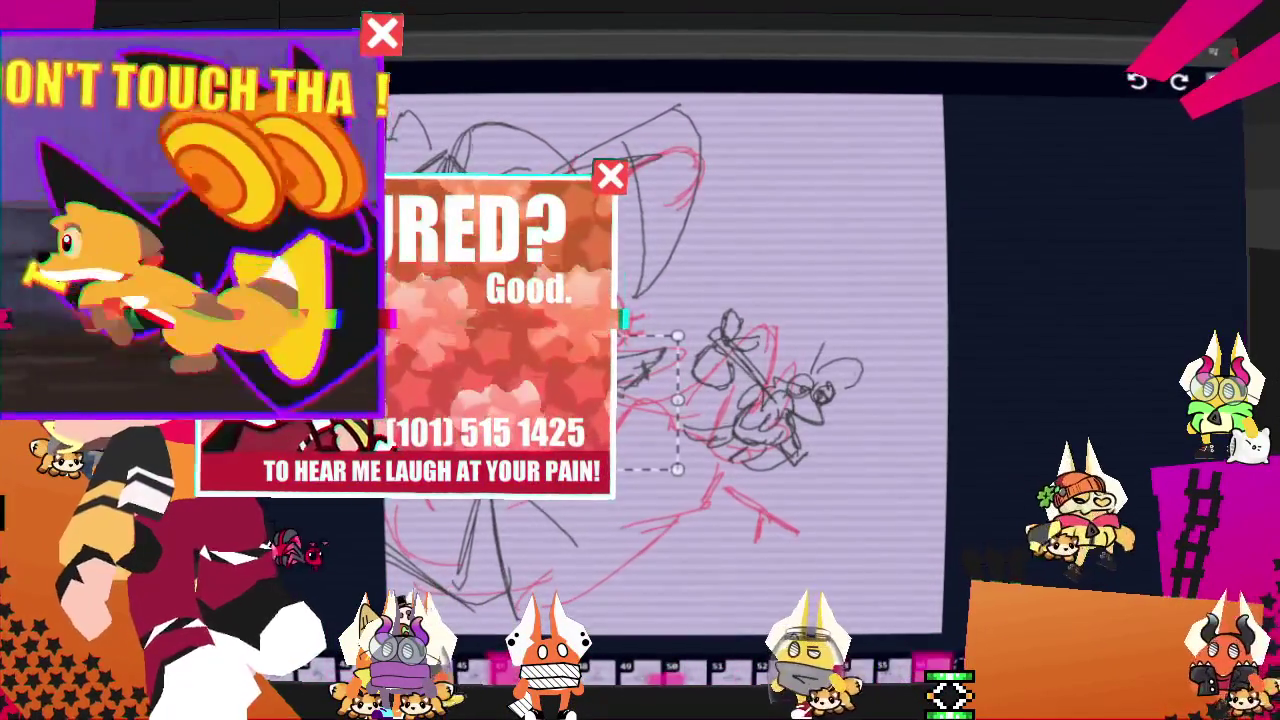
key(Return)
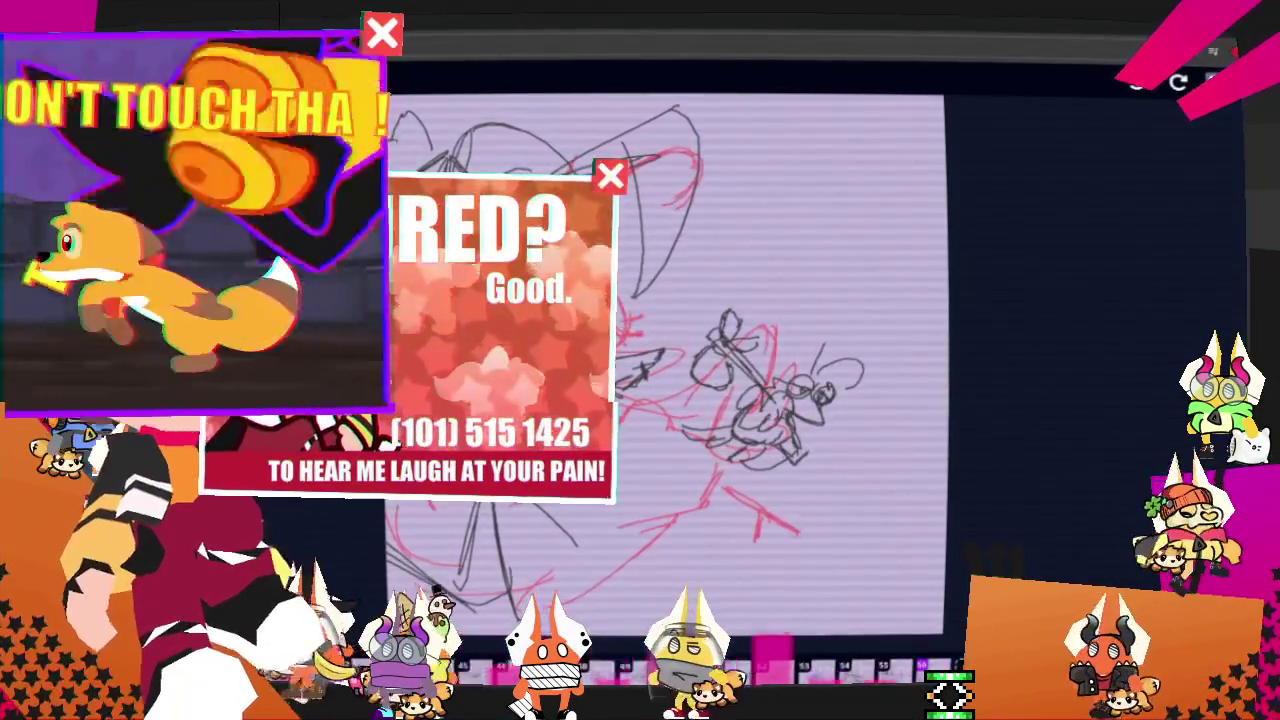
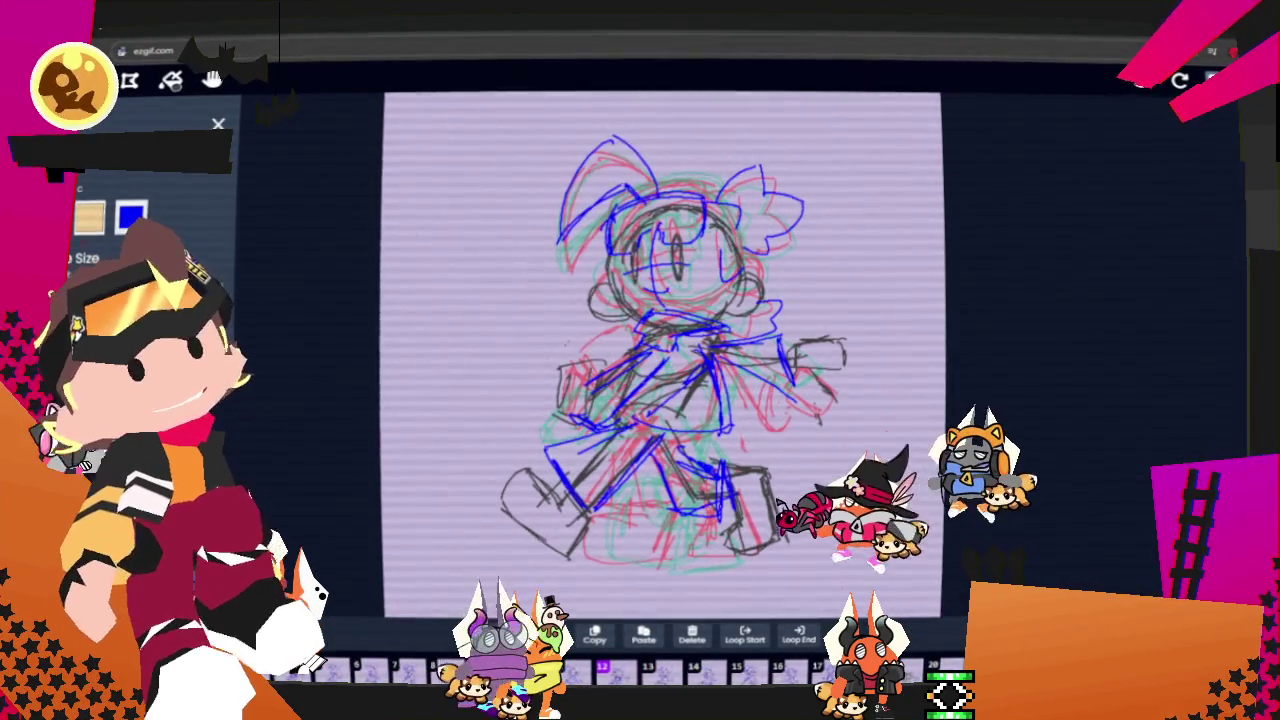
Mute the ezgif.com browser tab with the Mute site option.
right_click(92, 40)
click(124, 176)
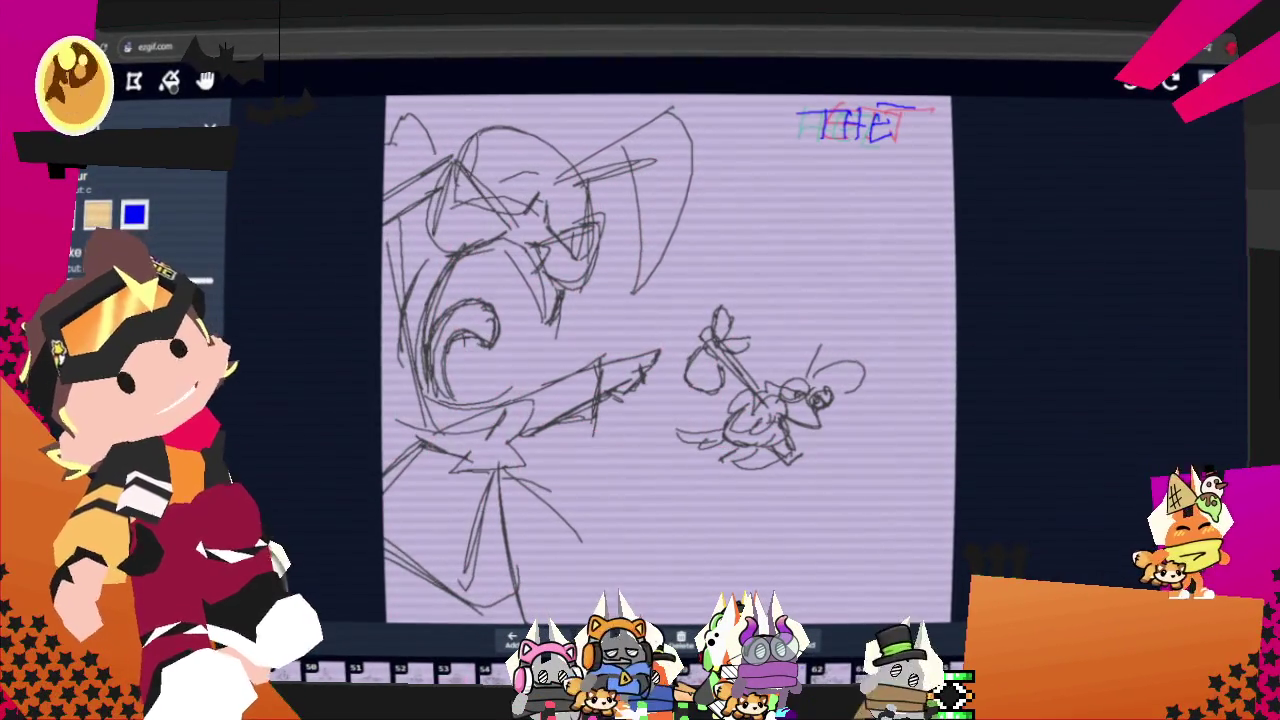
Switch to the Selection tool with the S shortcut.
key(s)
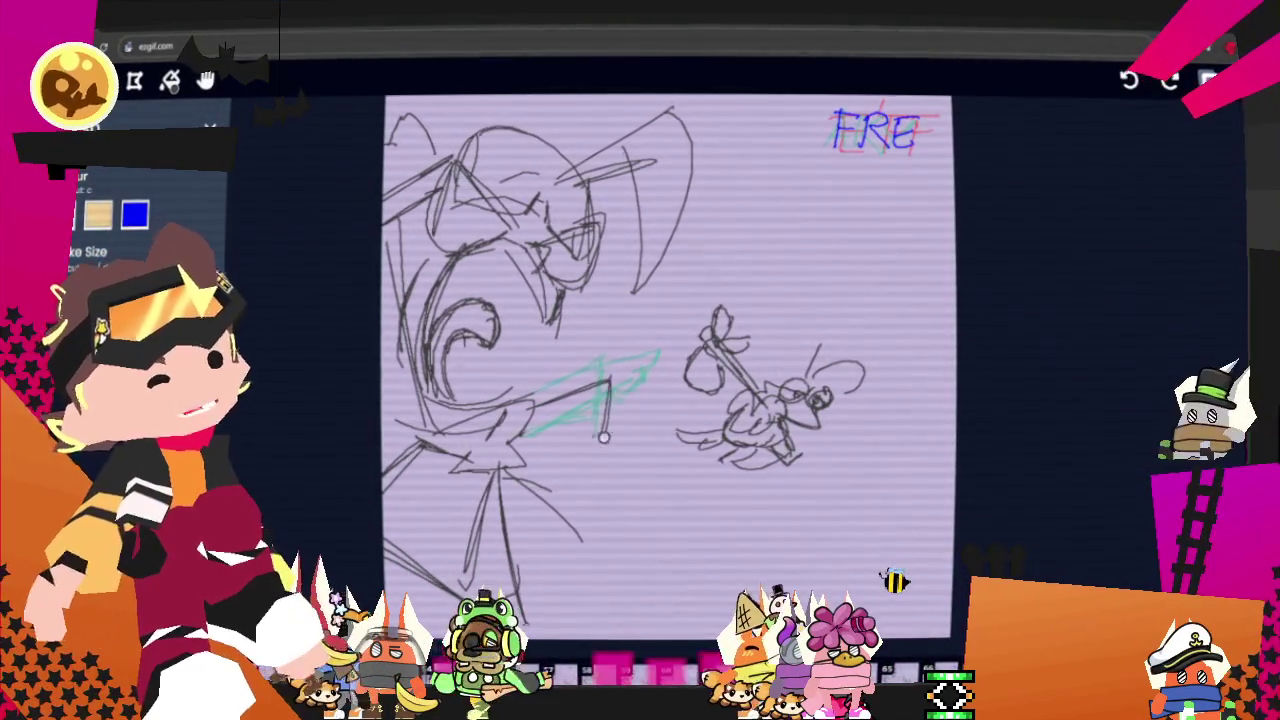
Trace the teal blade in dark pencil, undo it, then redraw the blade reaching toward the bug.
mouse_move(544, 437)
mouse_down()
mouse_move(668, 378)
mouse_move(613, 418)
mouse_up()
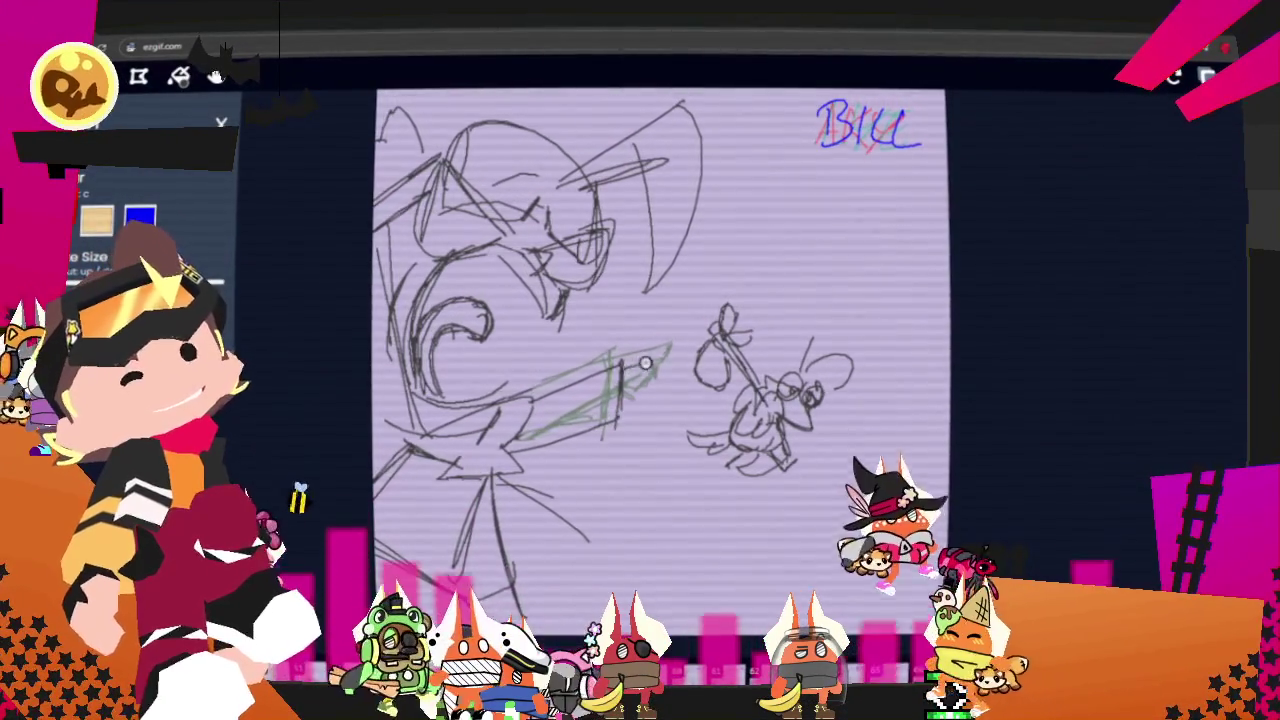
key(ctrl)
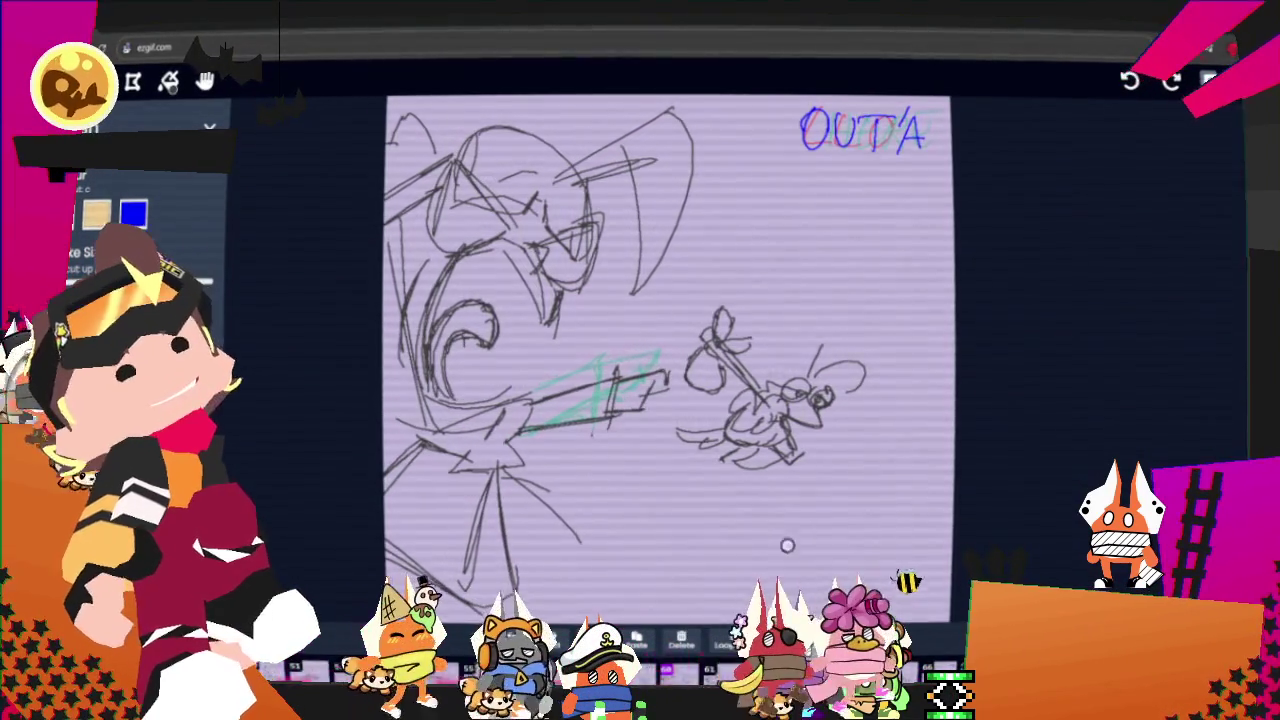
mouse_move(538, 393)
mouse_down()
mouse_move(628, 350)
mouse_move(525, 422)
mouse_up()
drag(632, 346, 625, 410)
drag(625, 410, 530, 425)
mouse_move(632, 346)
mouse_down()
mouse_move(673, 340)
mouse_move(646, 382)
mouse_up()
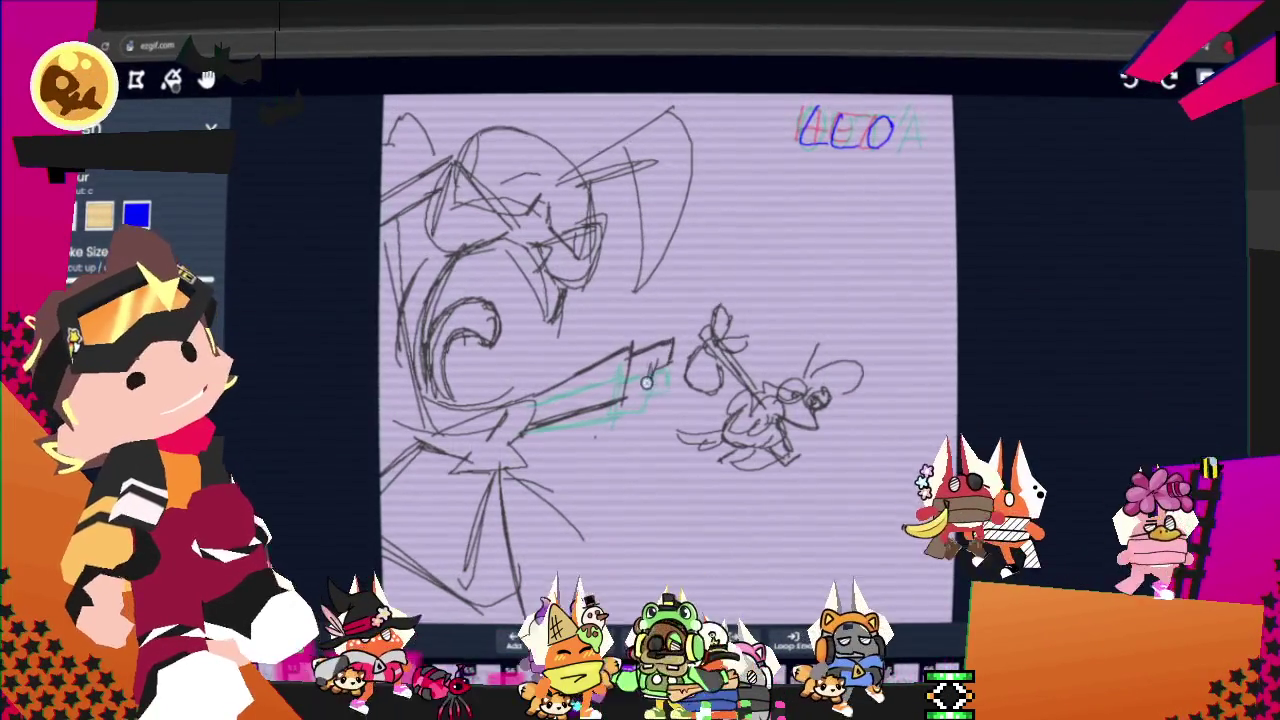
key(ctrl+z)
key(ctrl+z)
key(ctrl+z)
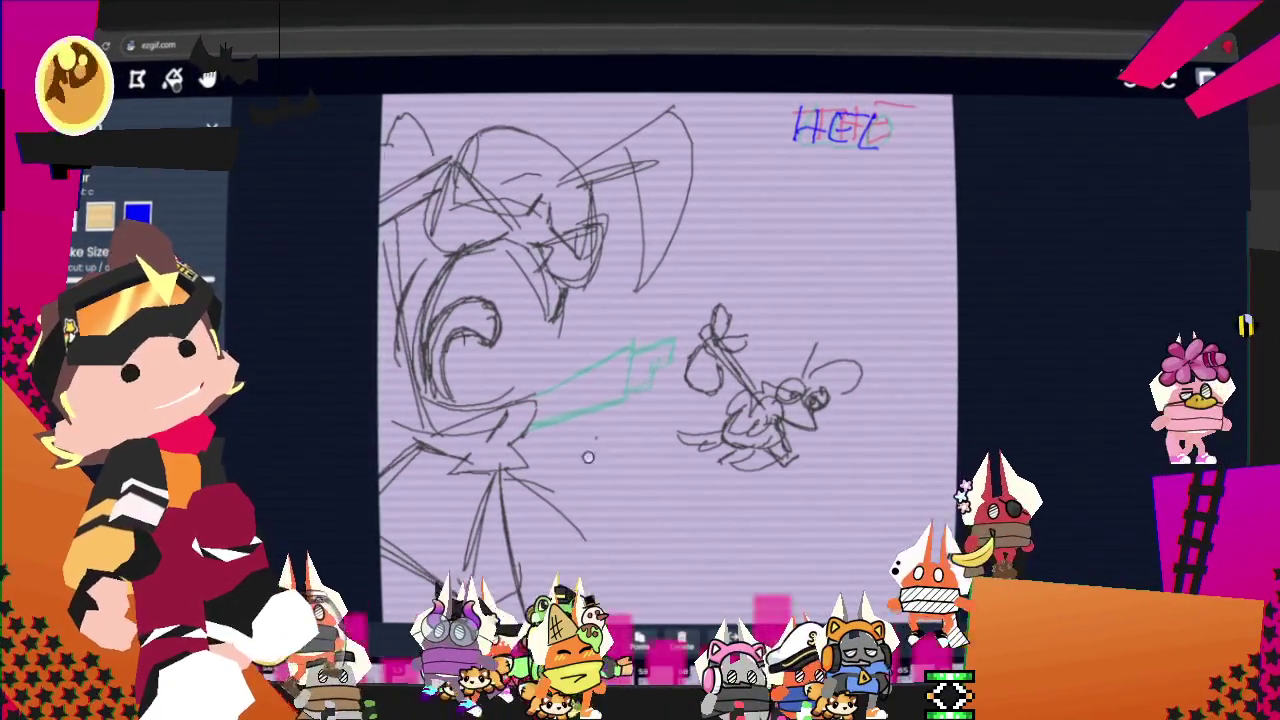
drag(640, 404, 712, 346)
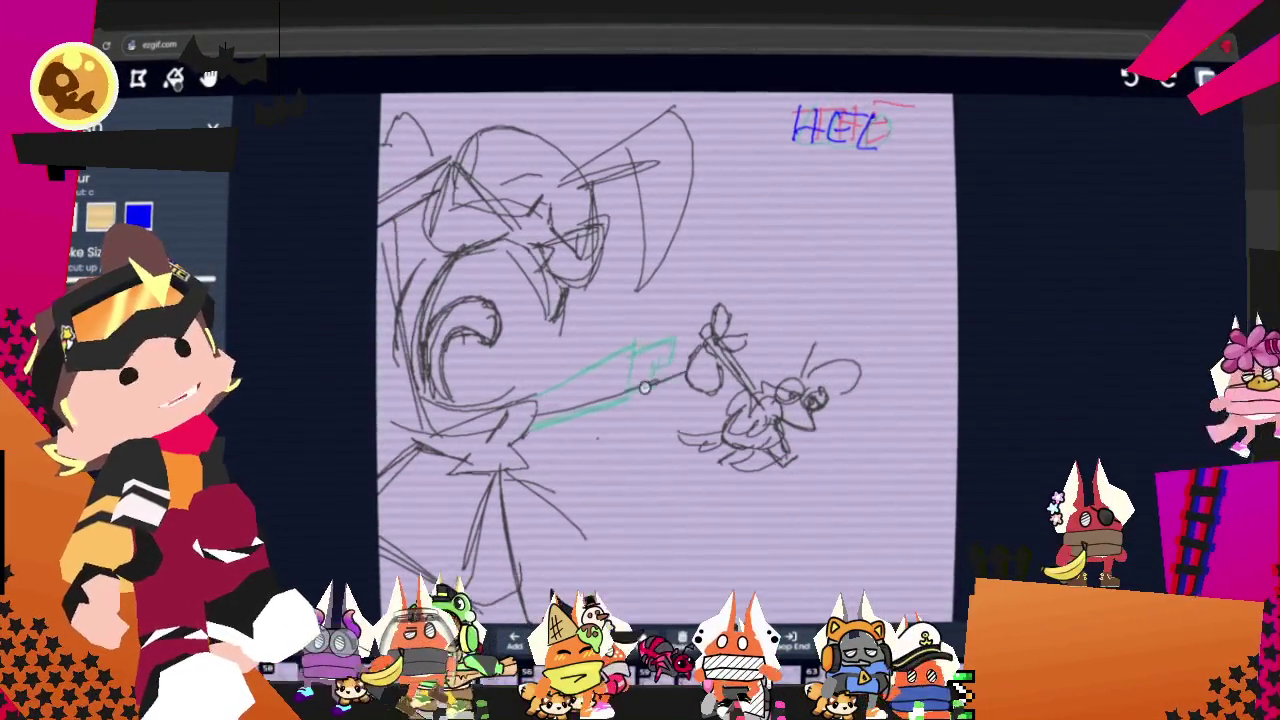
mouse_move(677, 388)
mouse_down()
mouse_move(617, 440)
mouse_move(518, 422)
mouse_up()
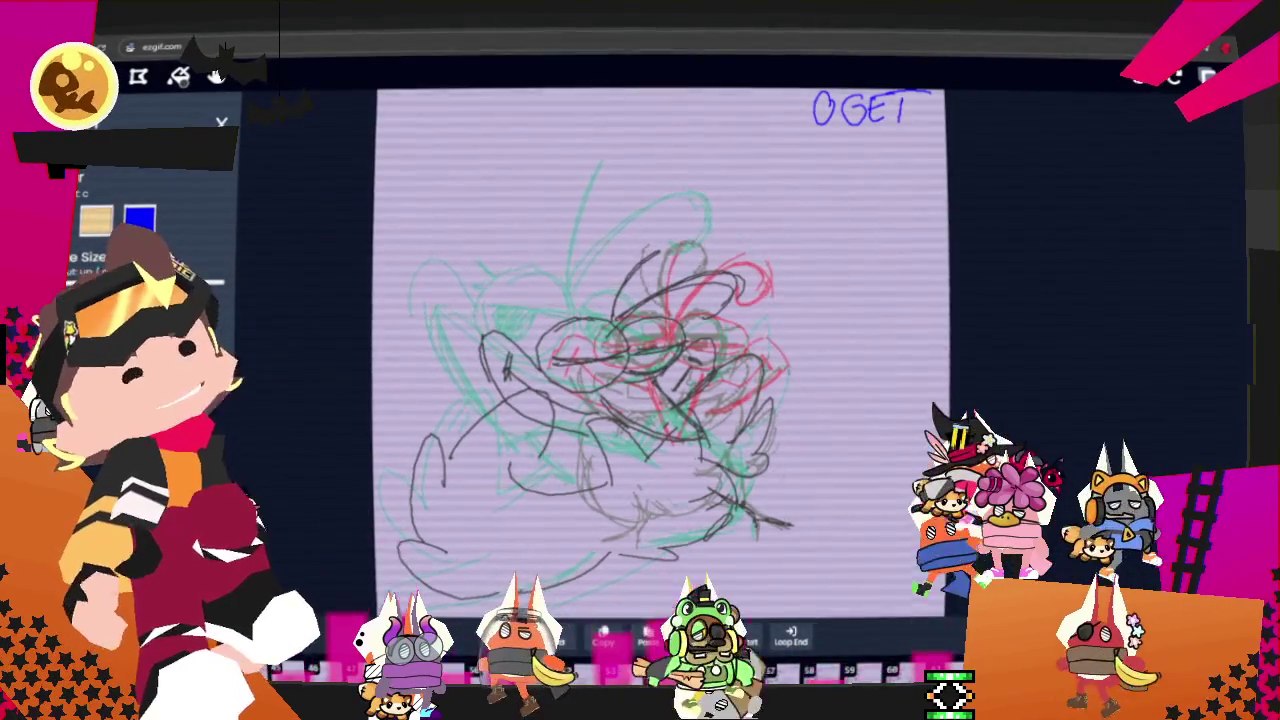
Step forward five frames, past the ETT frame, to the BILL frame.
key(Right)
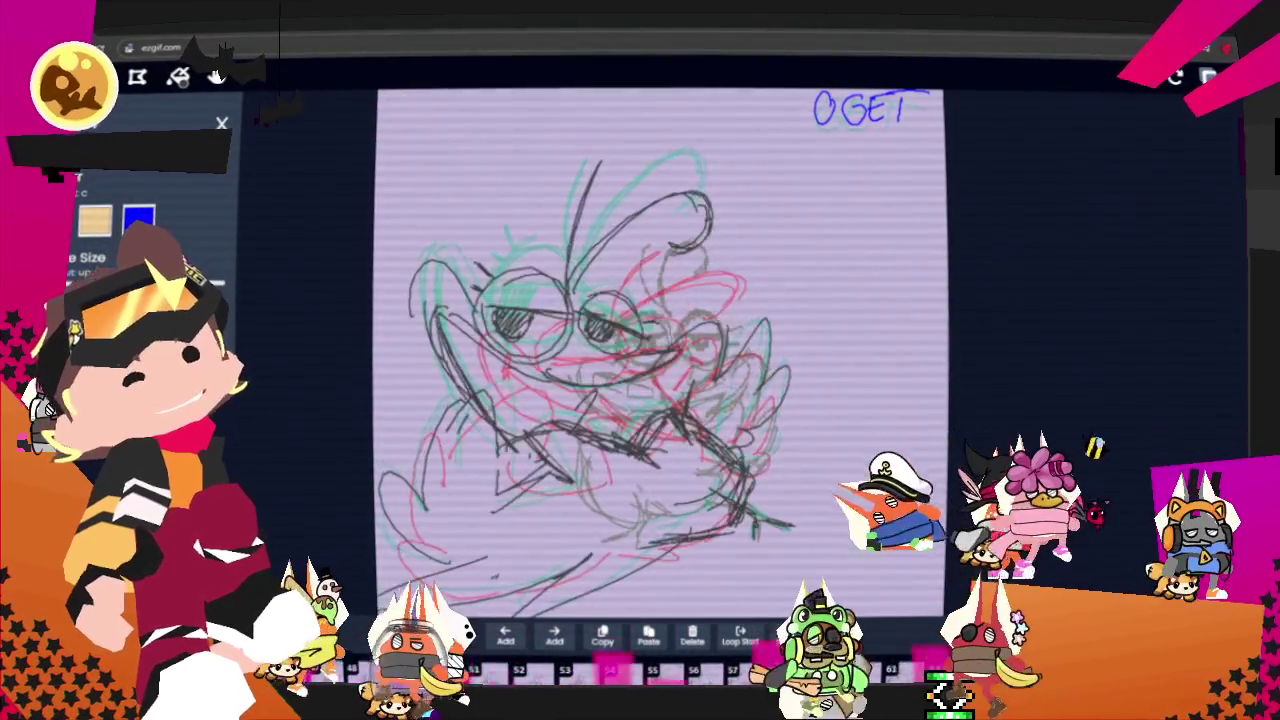
key(Right)
key(Right)
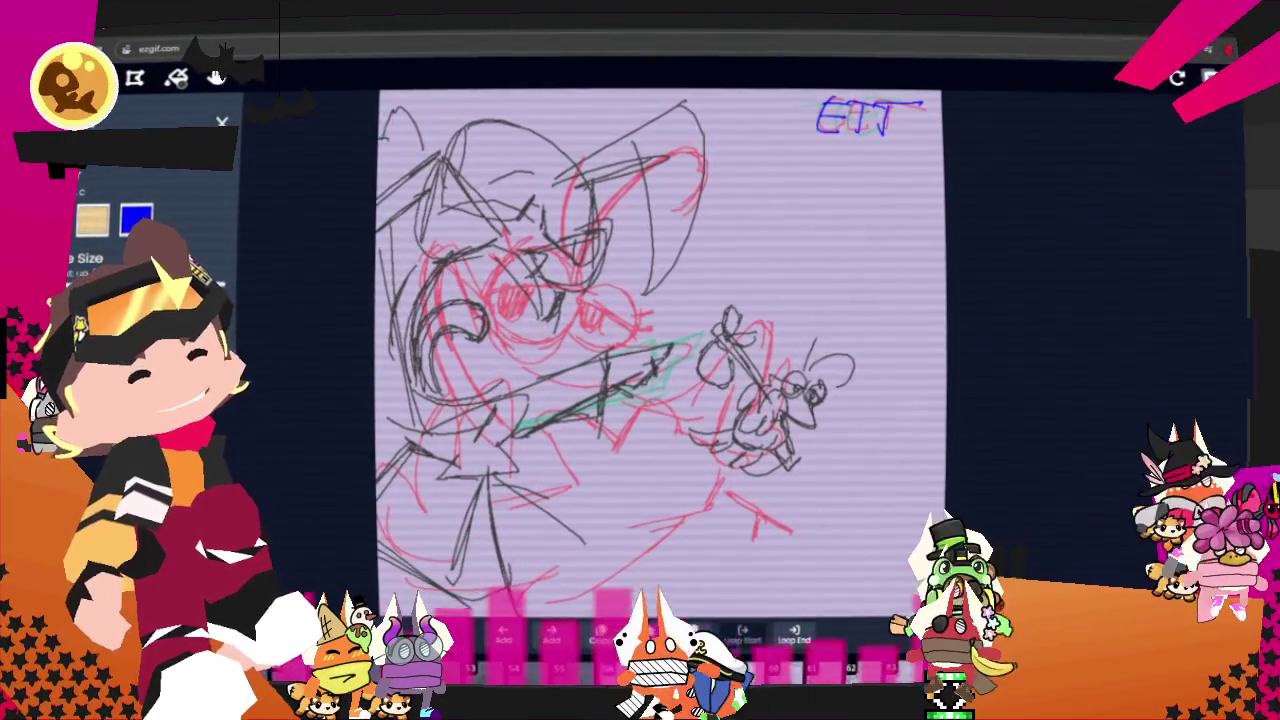
key(Right)
key(Right)
key(Right)
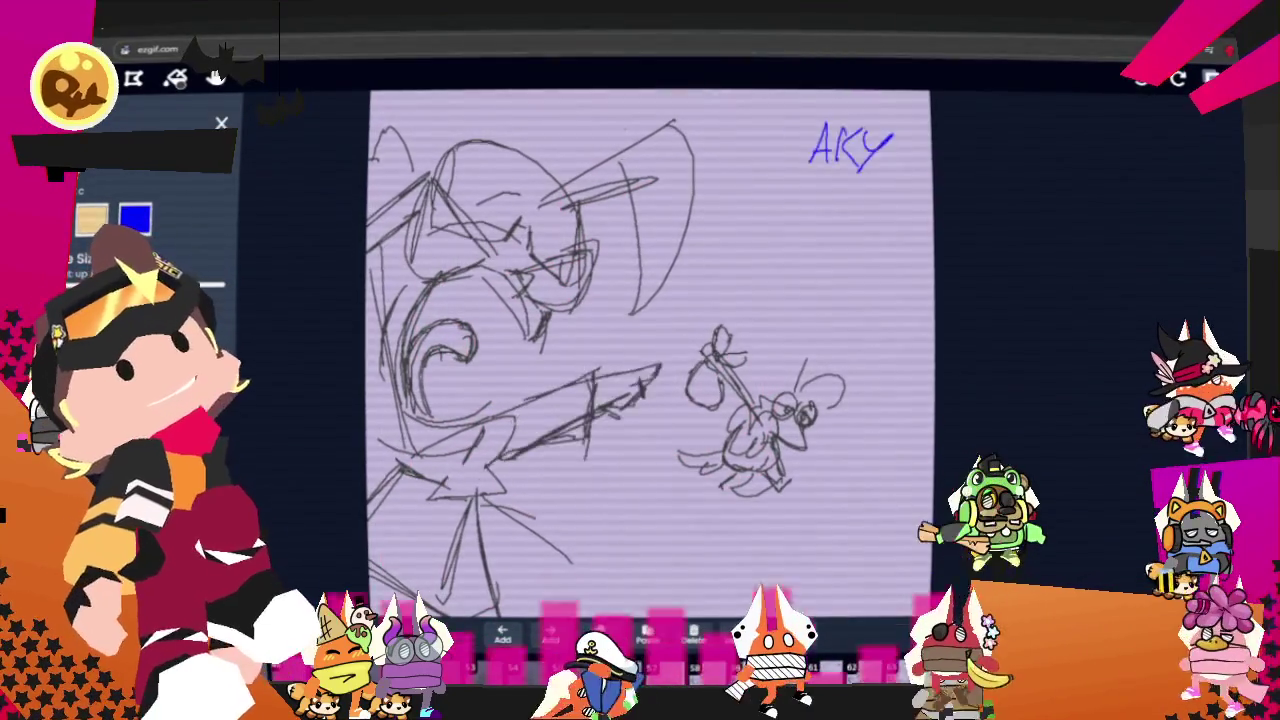
key(Right)
key(Right)
key(Right)
key(Right)
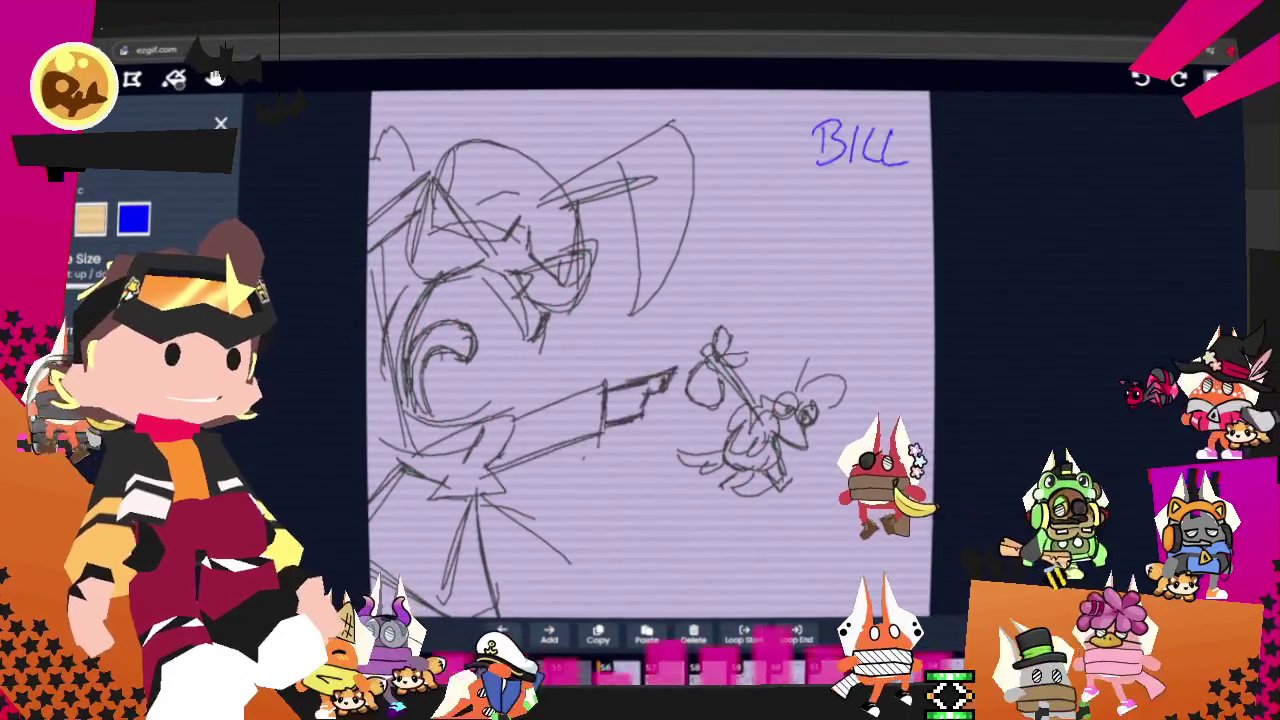
key(Right)
key(Right)
key(Right)
key(Right)
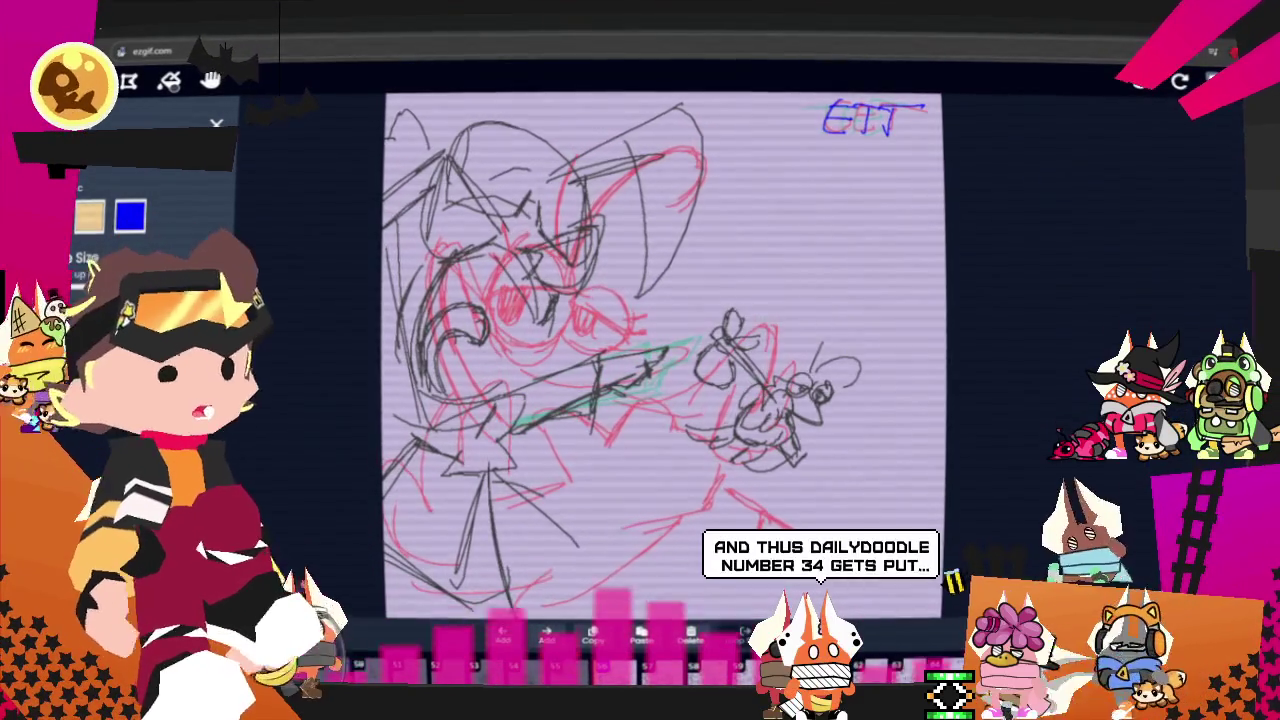
On the THE frame, draw the arm line from face to blade and strokes around the face and eye.
key(Right)
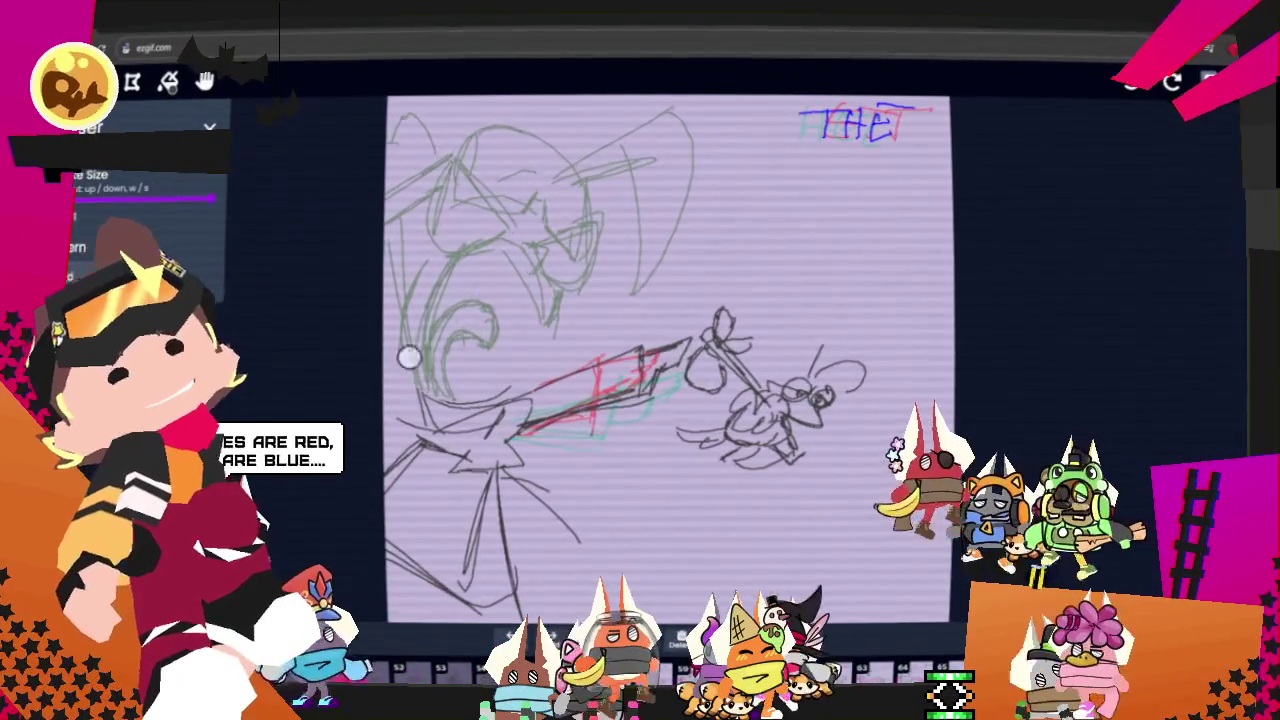
scroll(120, 220, up, 2)
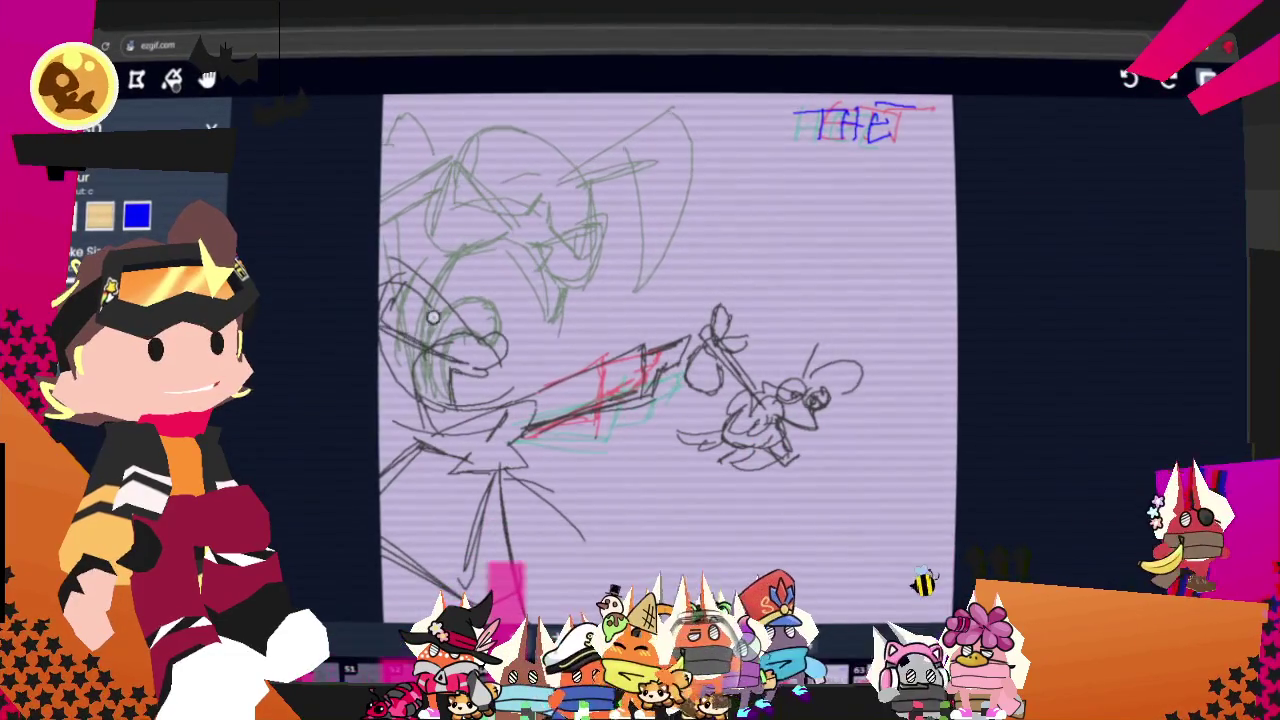
drag(516, 341, 587, 341)
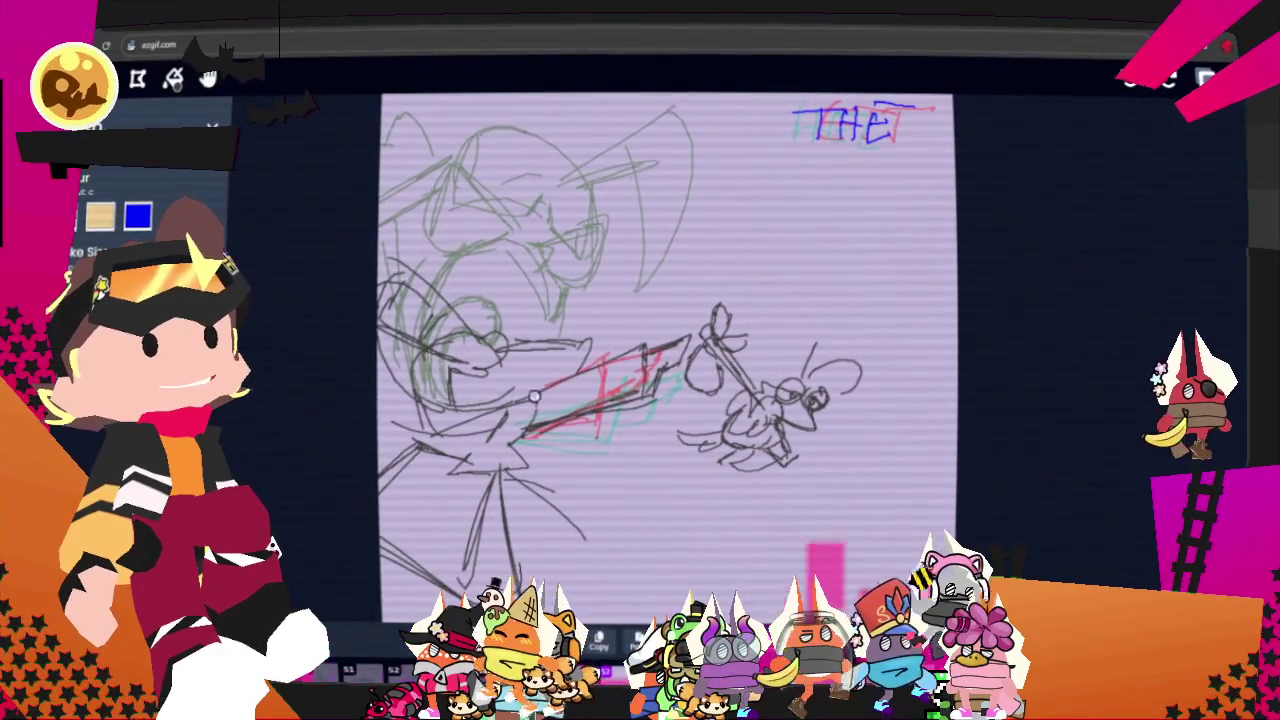
drag(535, 397, 512, 259)
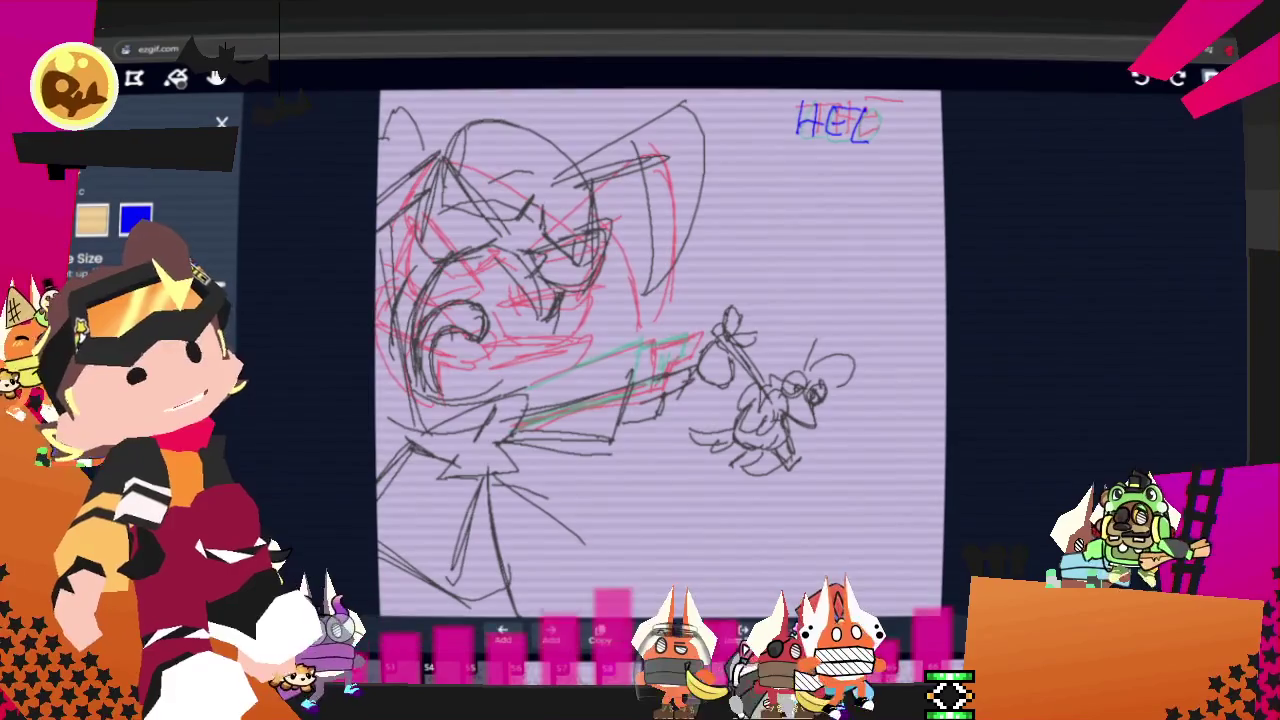
scroll(150, 220, down, 2)
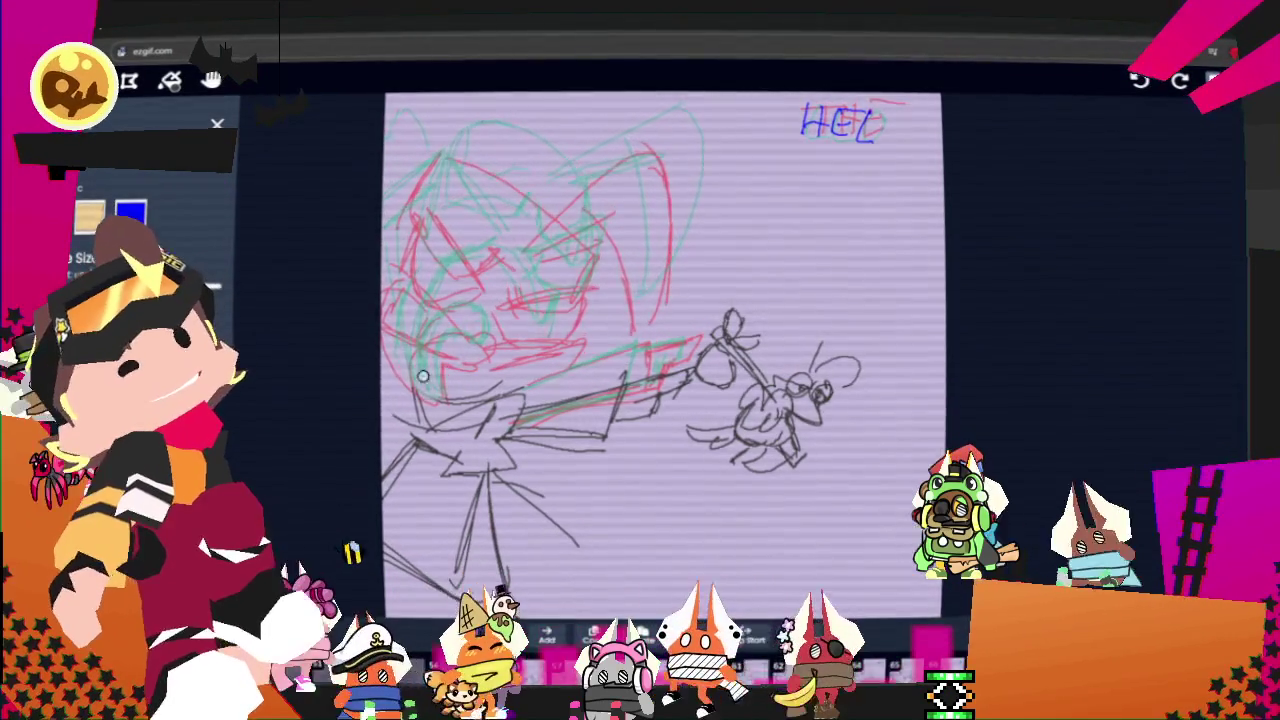
Outline the character's head arc, right side and glaring eyes in dark pencil.
mouse_move(385, 252)
mouse_down()
mouse_move(482, 343)
mouse_move(598, 324)
mouse_up()
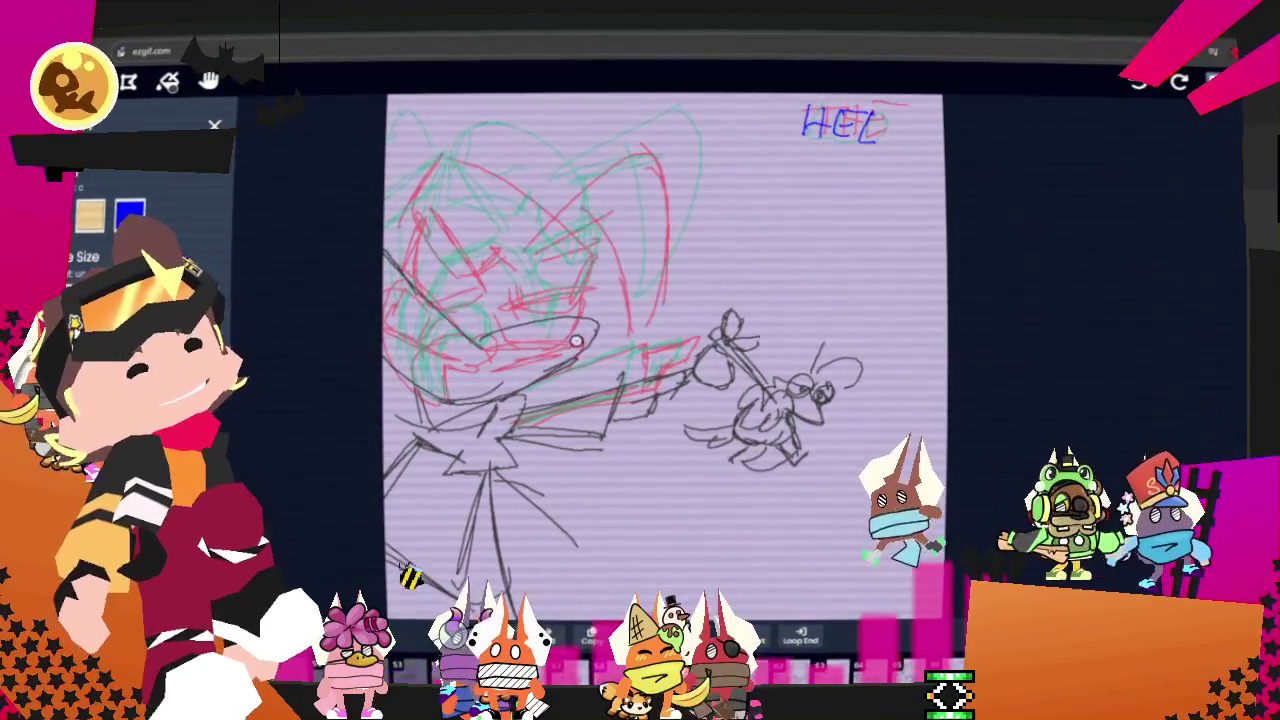
drag(495, 280, 437, 189)
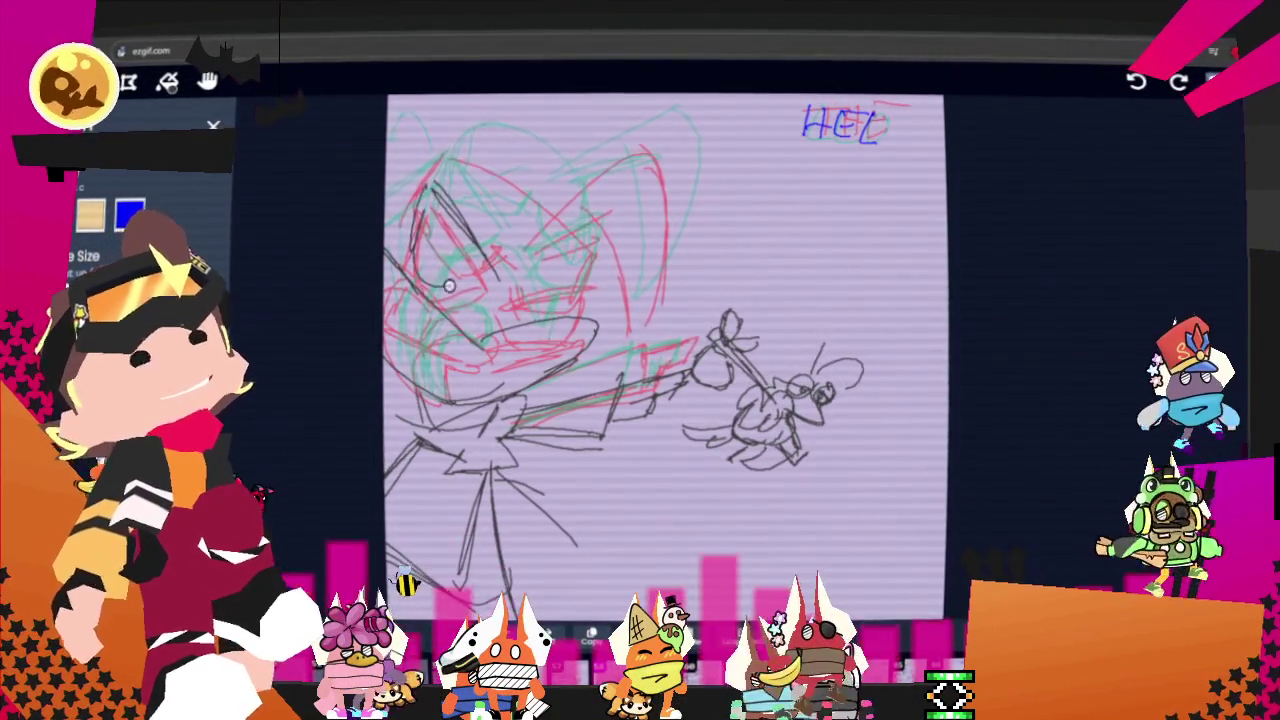
mouse_move(520, 283)
mouse_down()
mouse_move(598, 238)
mouse_move(519, 262)
mouse_up()
mouse_move(443, 186)
mouse_down()
mouse_move(457, 137)
mouse_move(582, 225)
mouse_up()
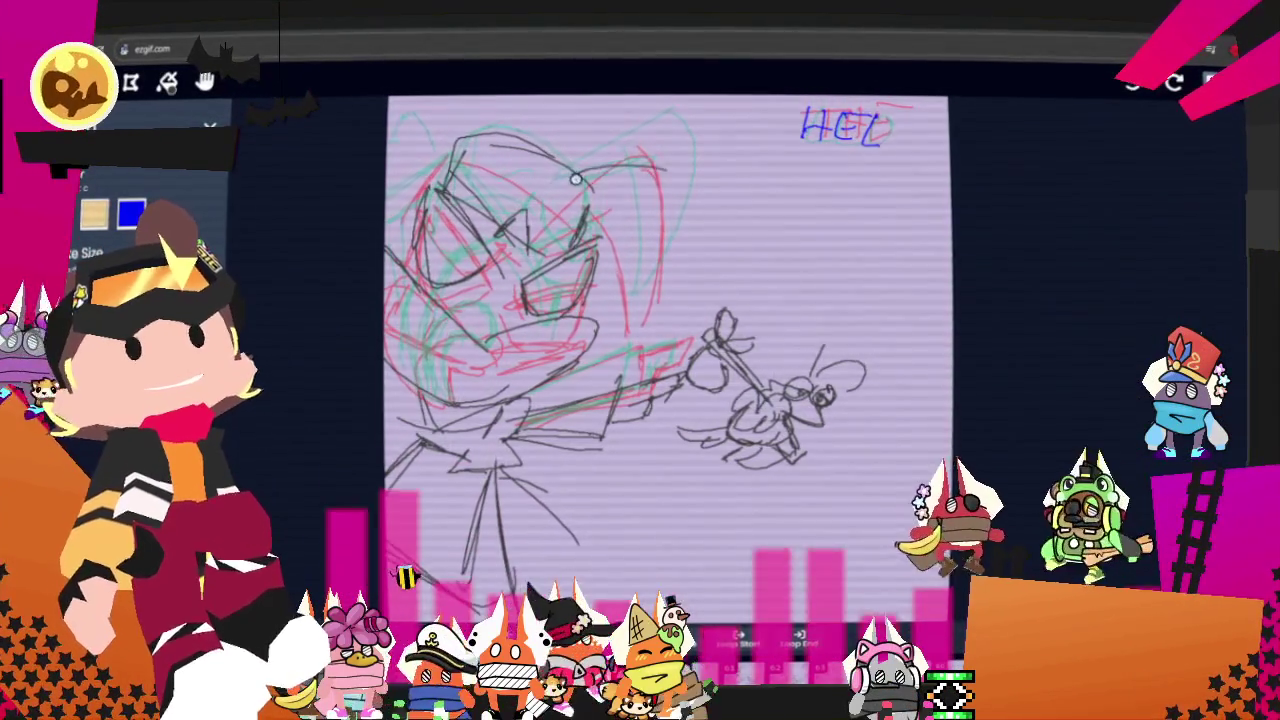
drag(565, 178, 605, 339)
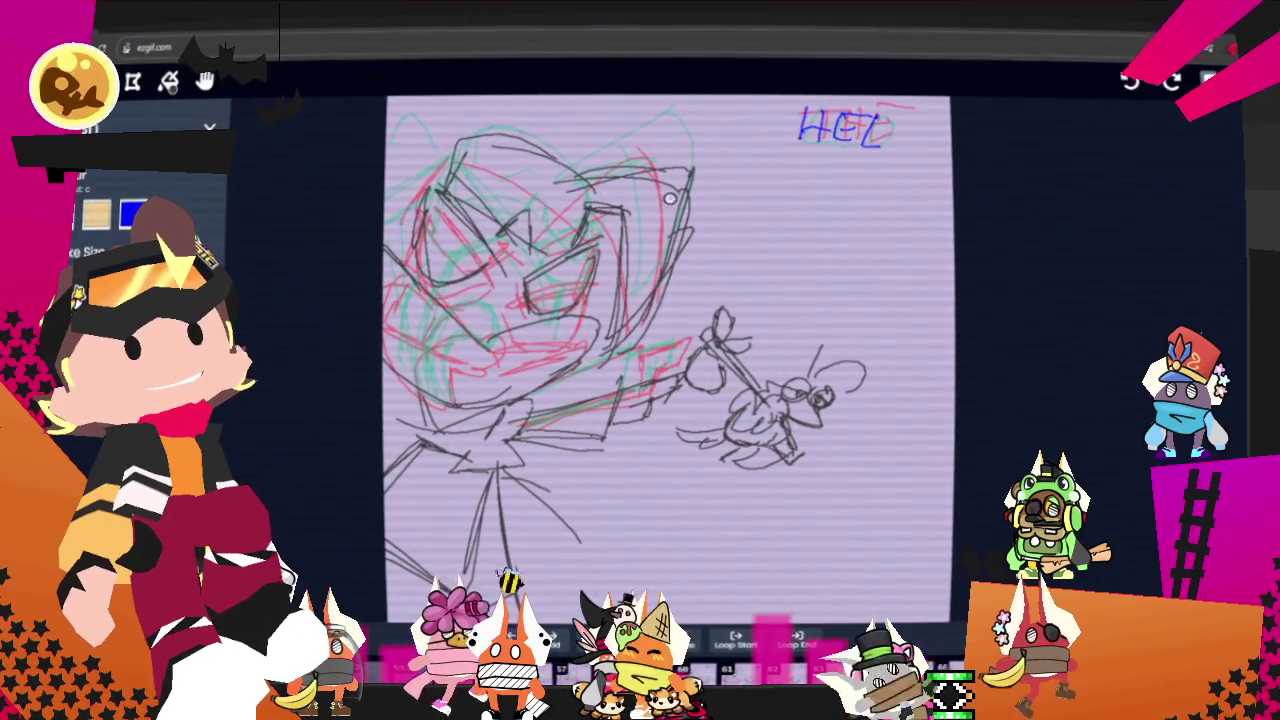
drag(669, 198, 658, 267)
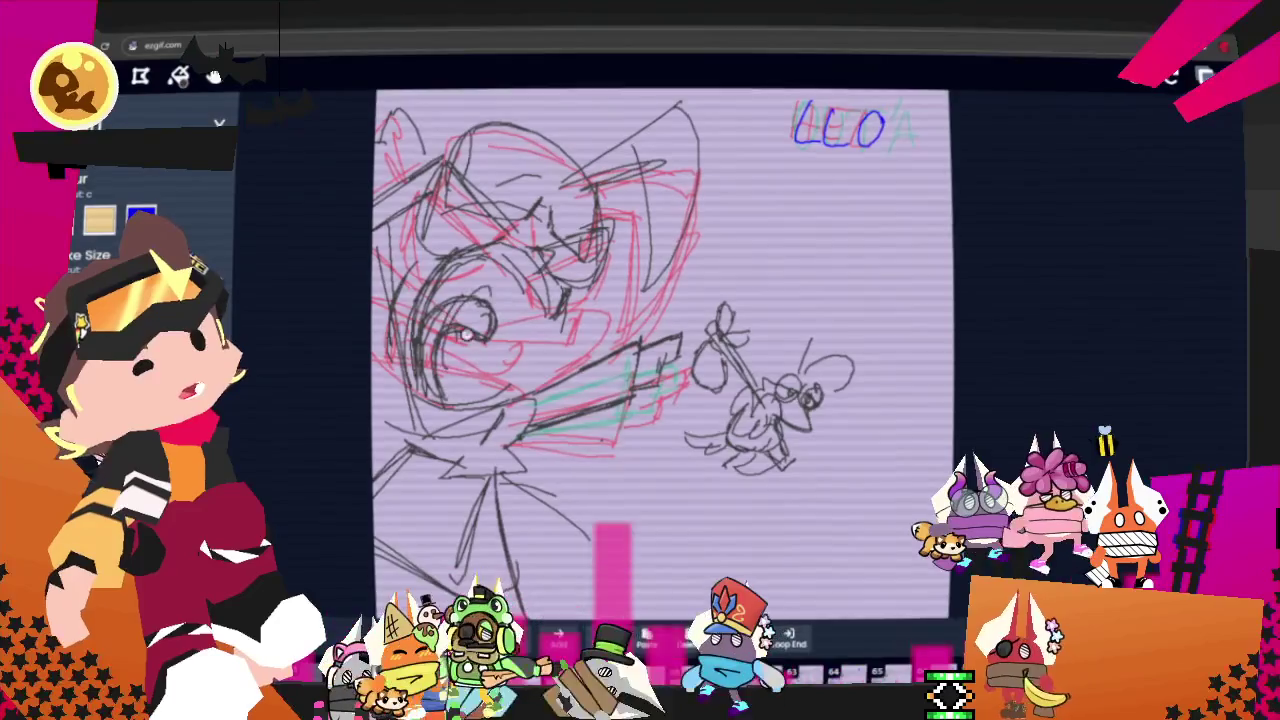
Enlarge the brush and paint teal strokes around the character's eye.
key(w)
key(w)
key(w)
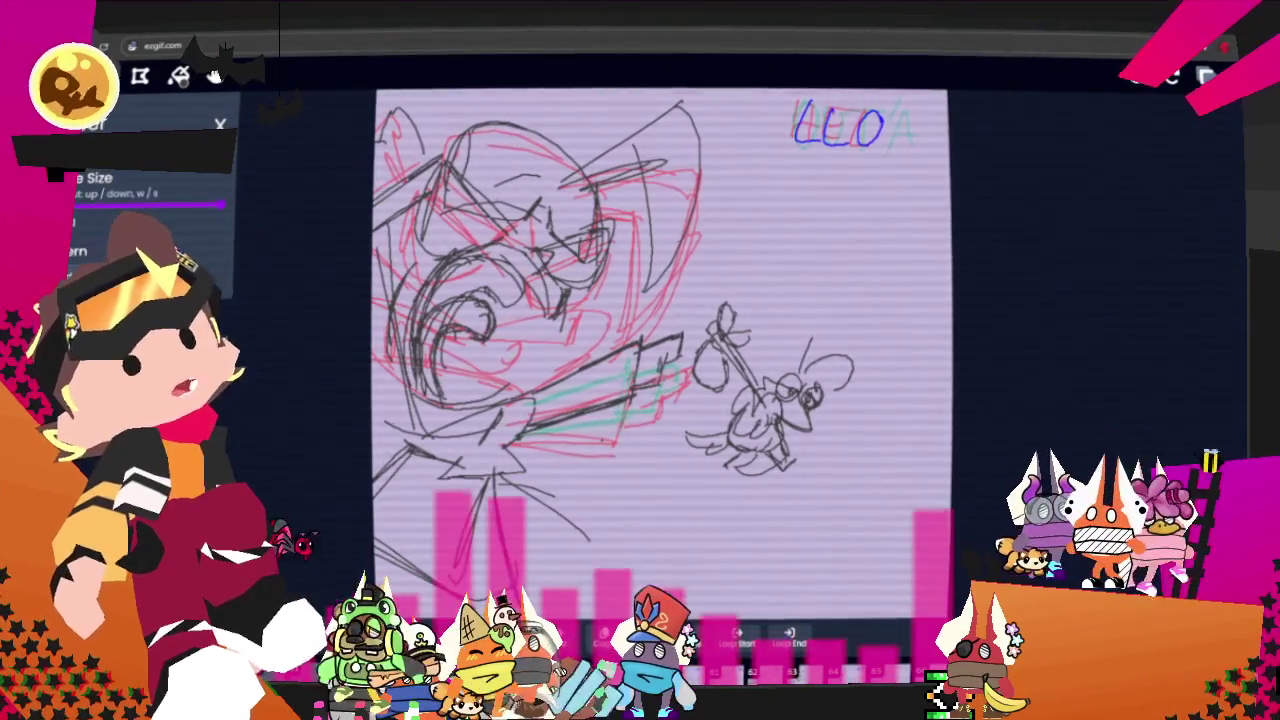
drag(460, 338, 440, 390)
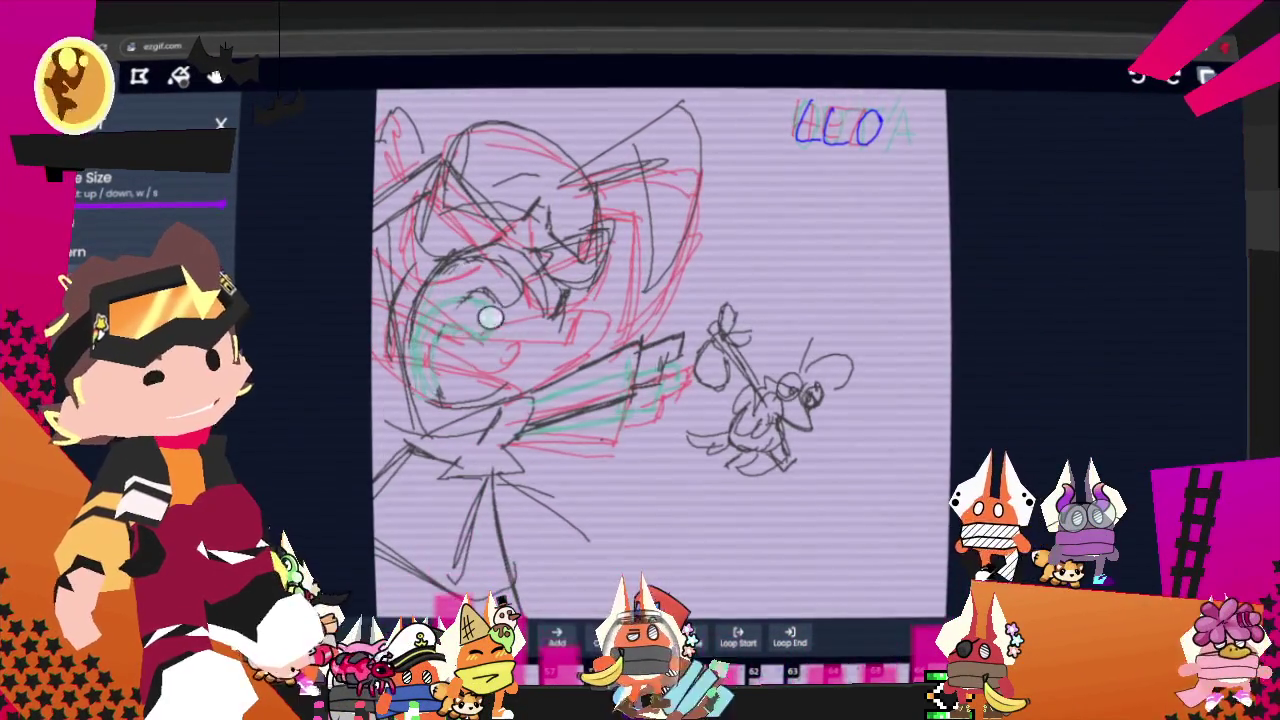
key(d)
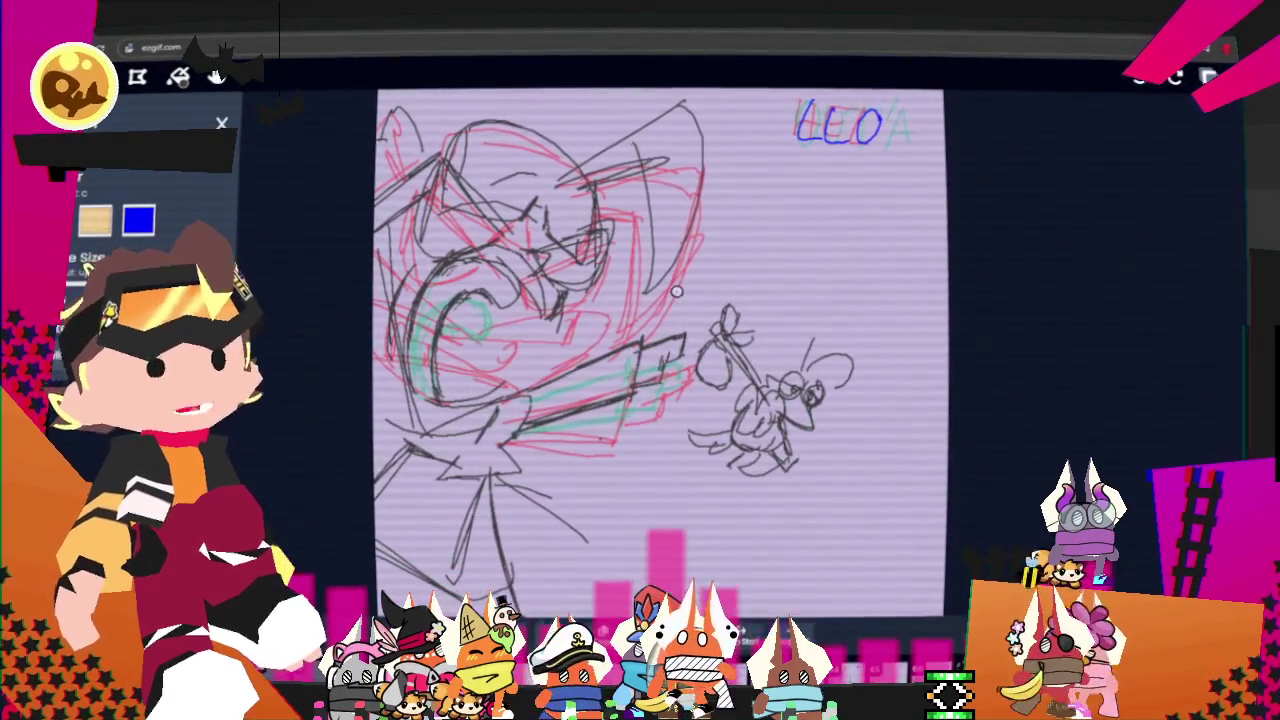
On the OUTA frame, erase the dark strokes atop the head and ink new head lines.
key(Right)
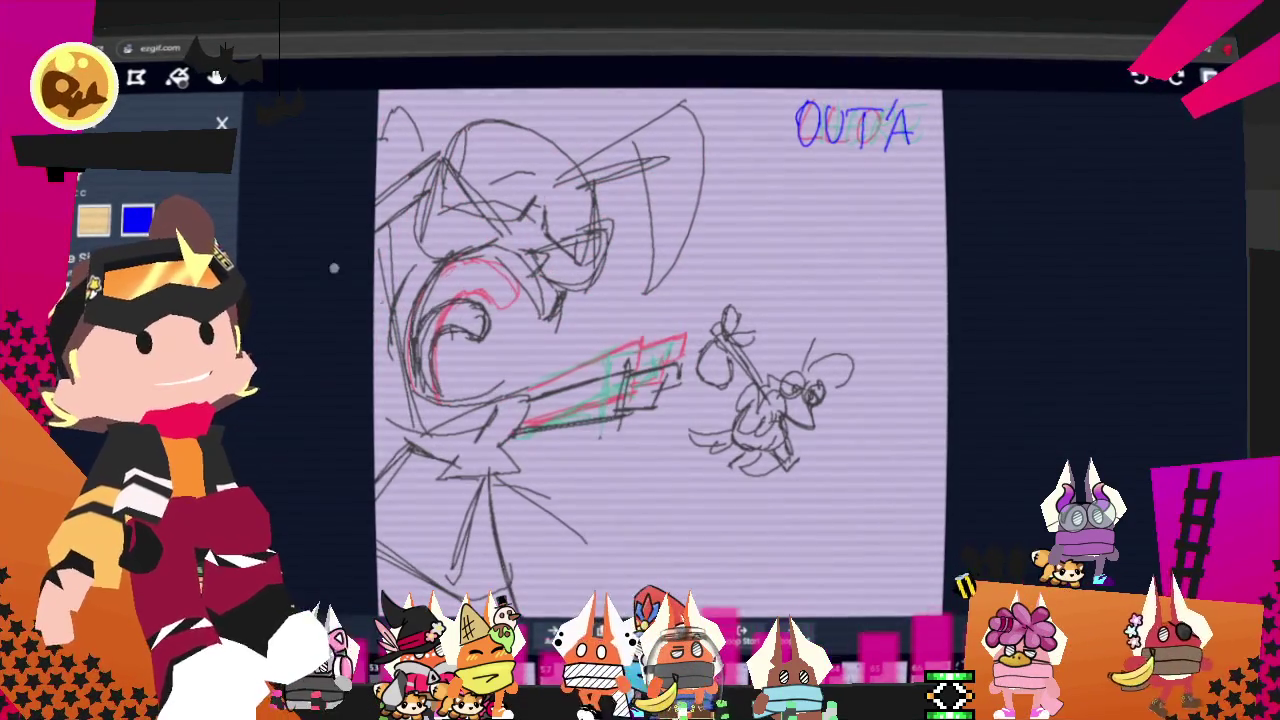
key(w)
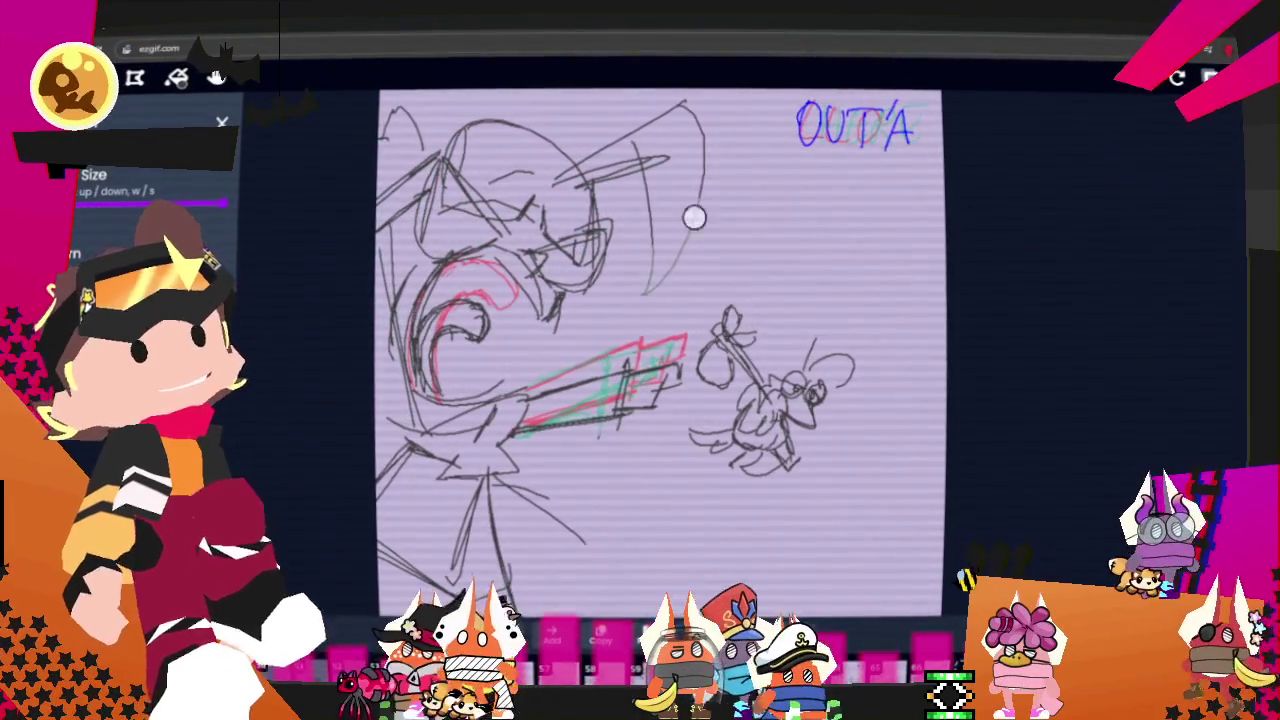
drag(694, 217, 489, 113)
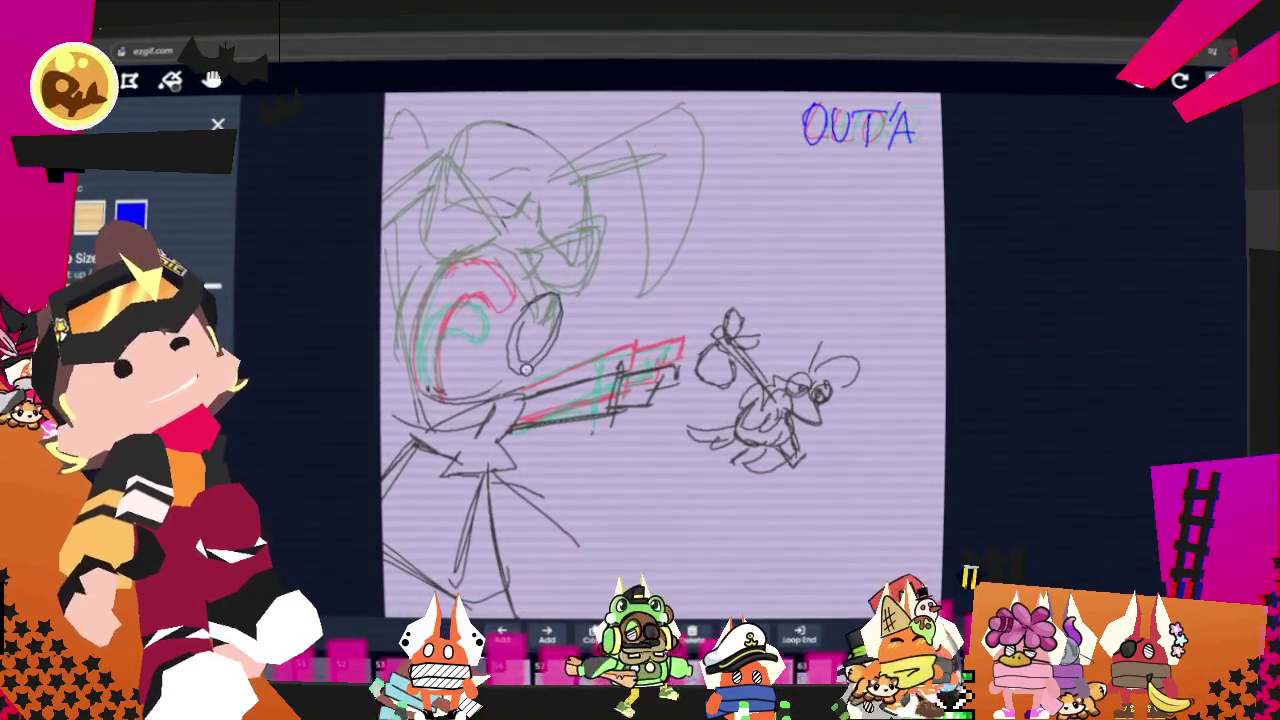
drag(513, 378, 526, 384)
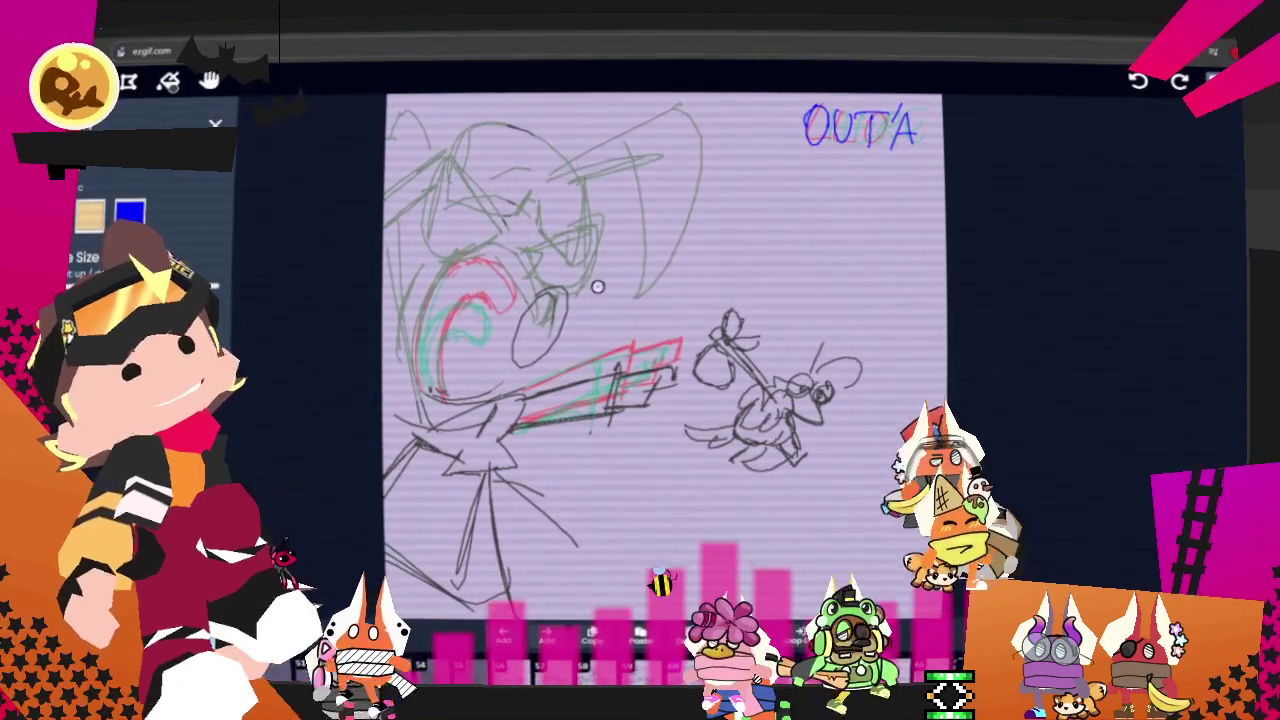
drag(500, 288, 428, 208)
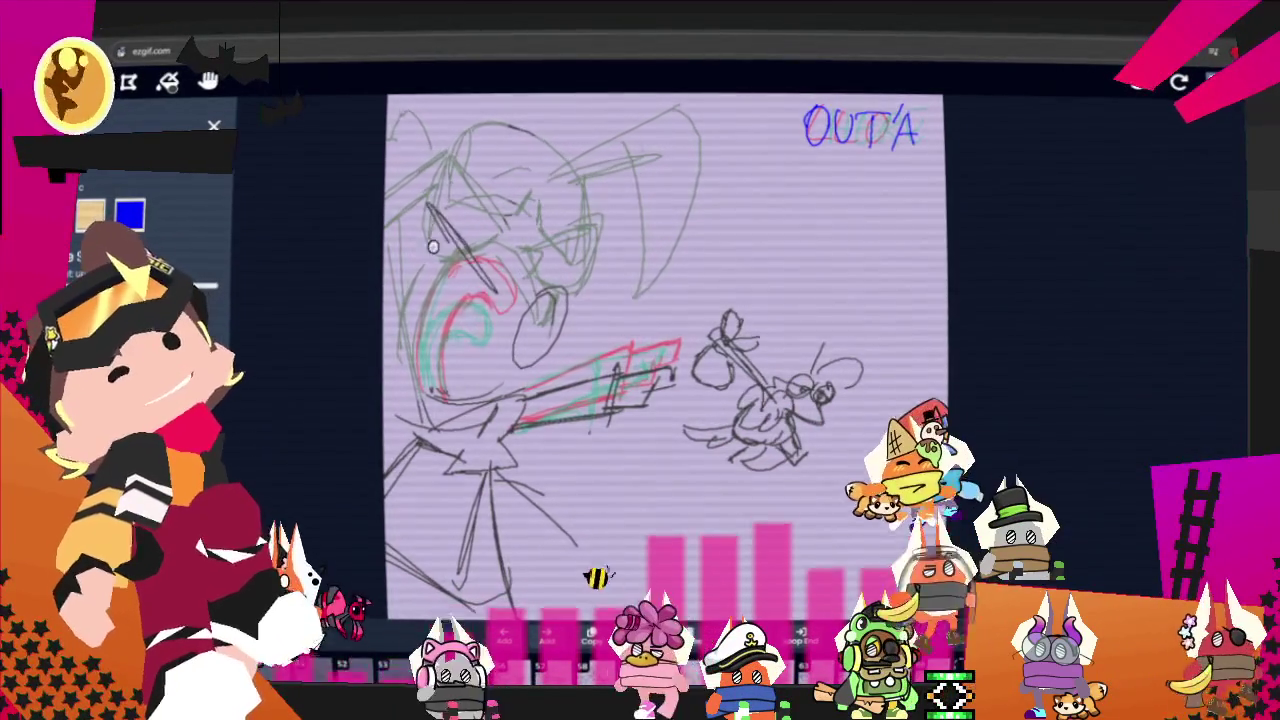
drag(522, 275, 603, 236)
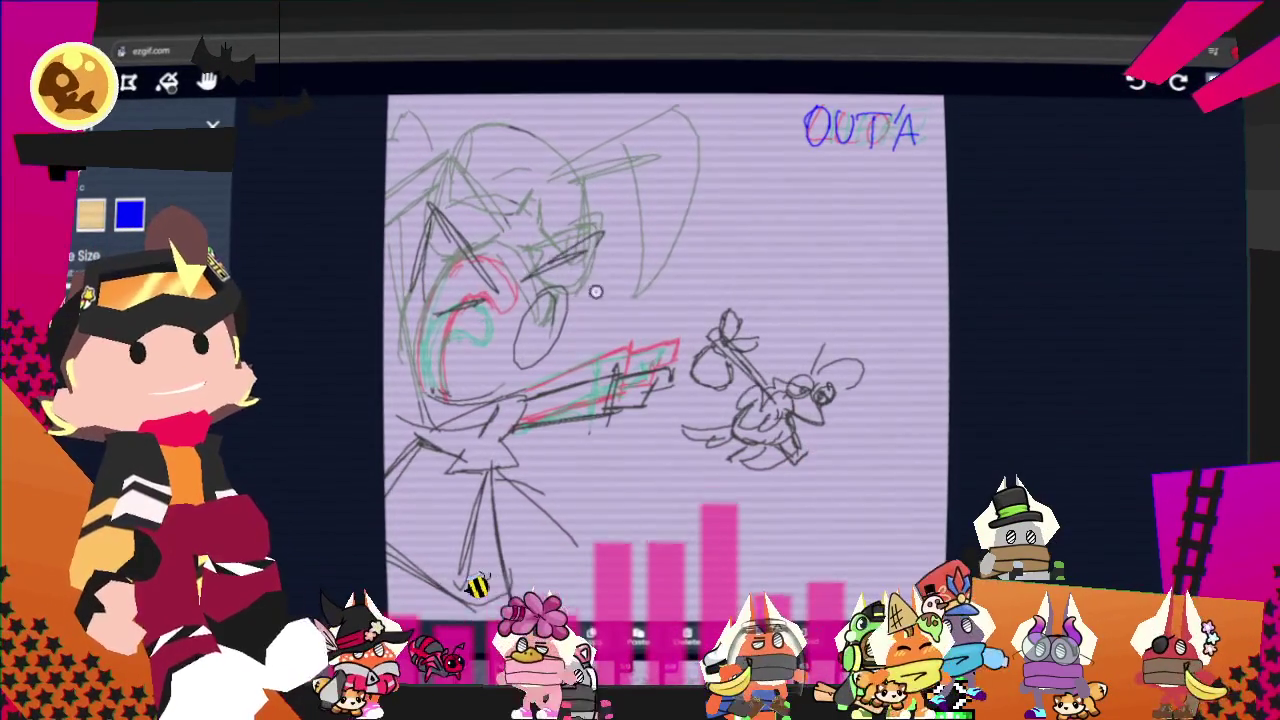
drag(541, 277, 535, 305)
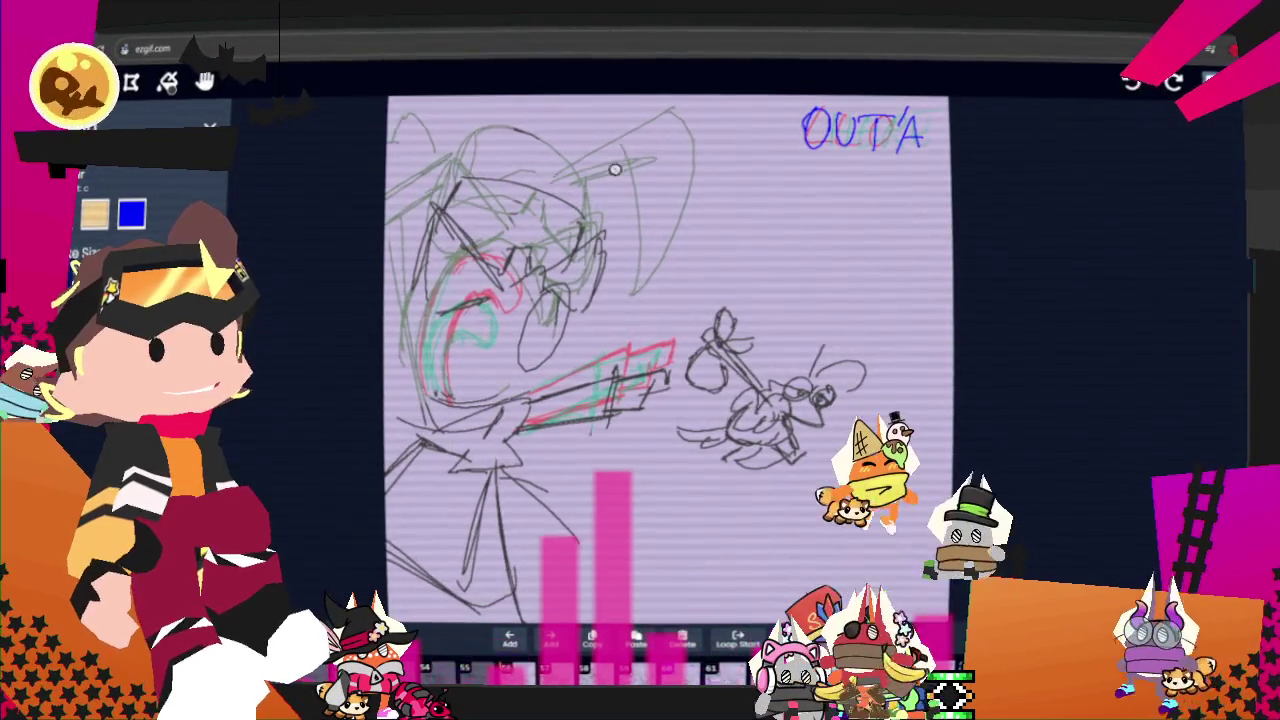
Ink and thicken the hair arc at the head's upper right.
drag(545, 178, 615, 120)
drag(605, 205, 698, 258)
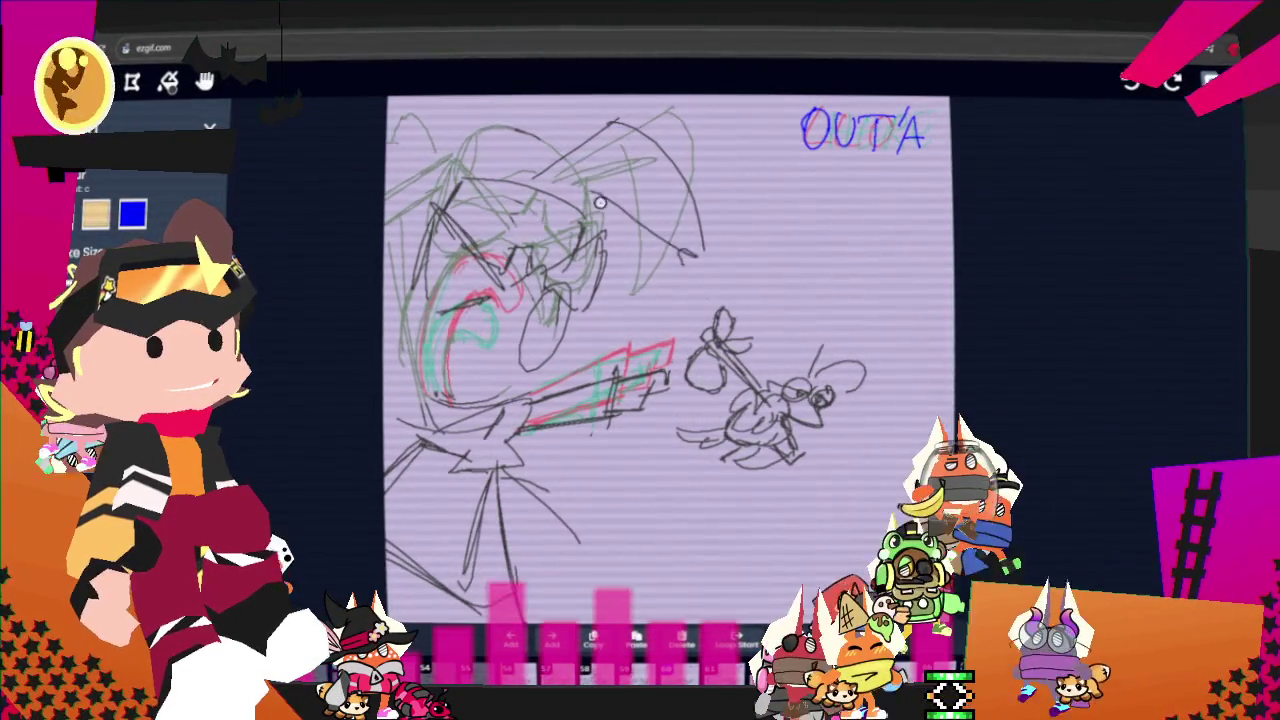
drag(625, 118, 700, 275)
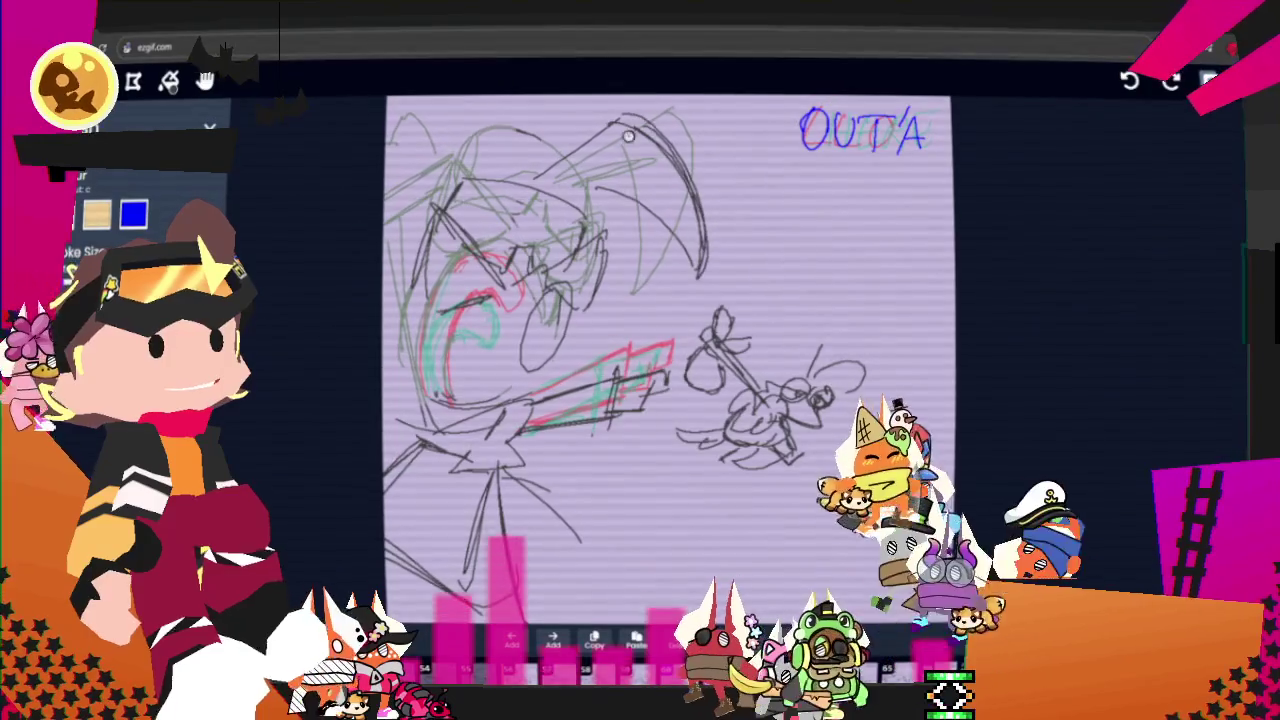
drag(608, 185, 585, 203)
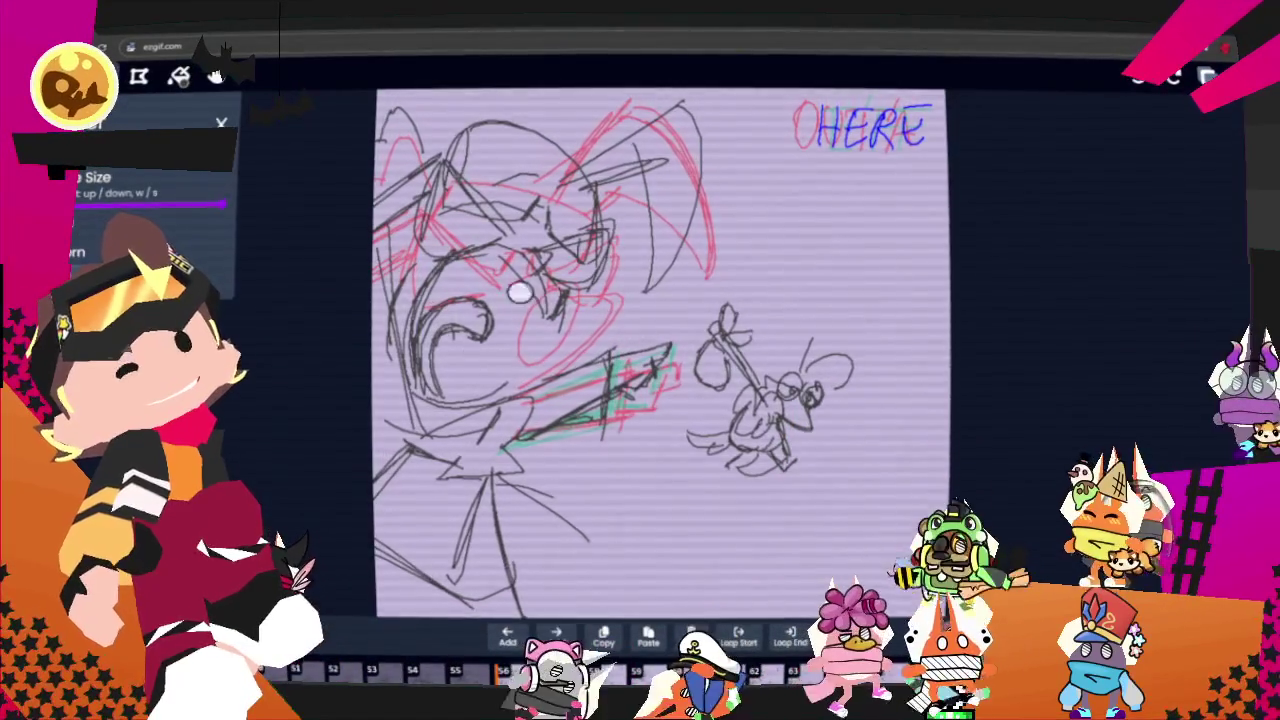
Add teal guide curves around the face and a dark line down the head's right side.
mouse_move(486, 263)
mouse_down()
mouse_move(398, 309)
mouse_move(432, 227)
mouse_up()
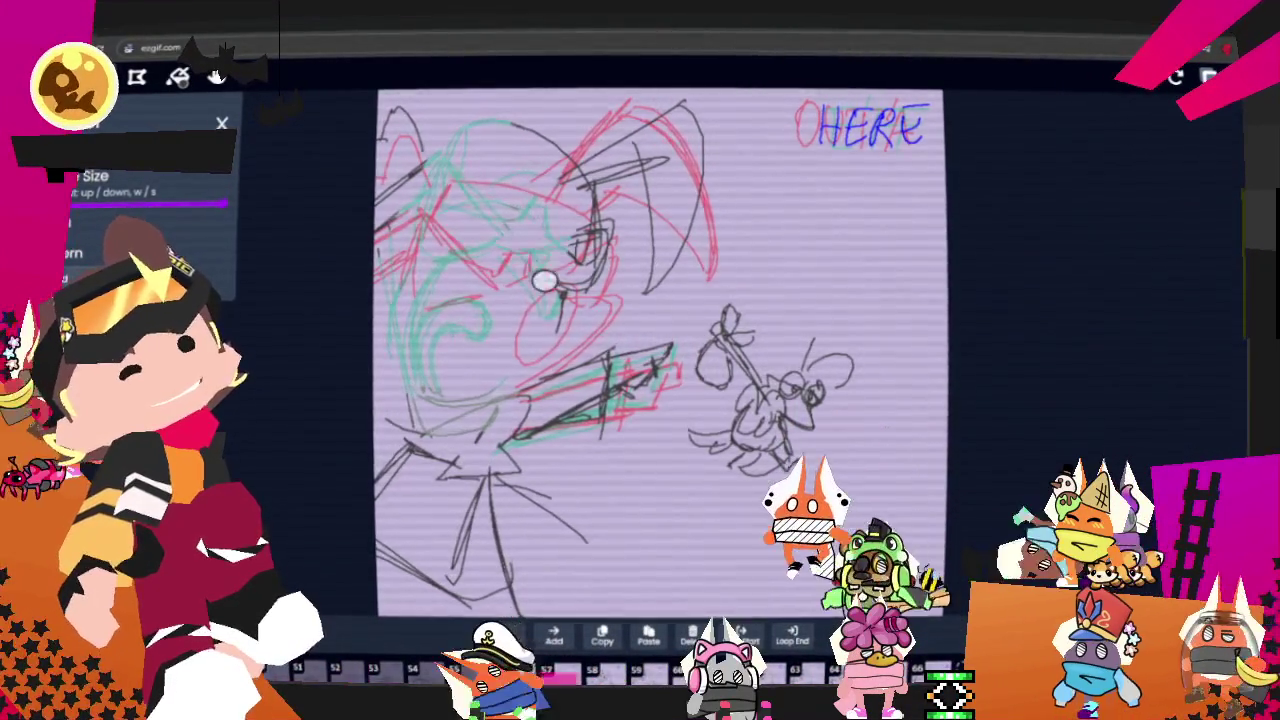
mouse_move(720, 126)
mouse_down()
mouse_move(643, 285)
mouse_move(677, 94)
mouse_move(500, 143)
mouse_move(374, 240)
mouse_move(418, 137)
mouse_up()
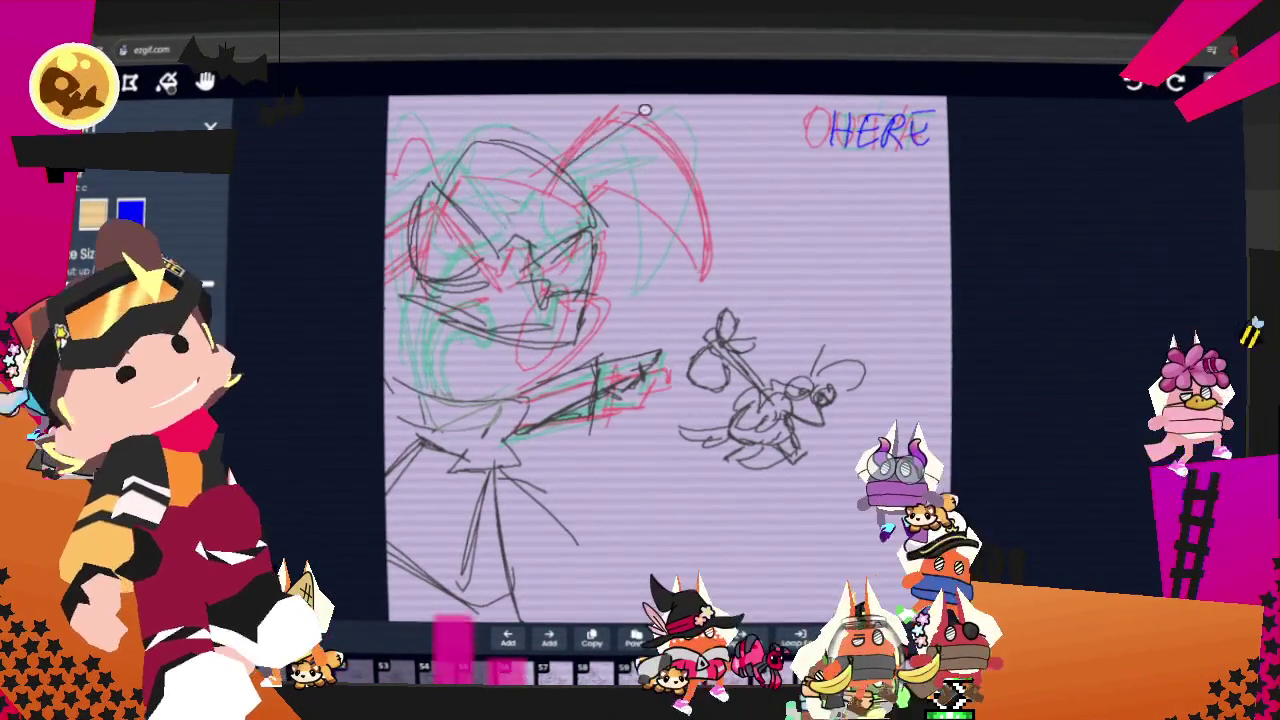
drag(678, 148, 690, 258)
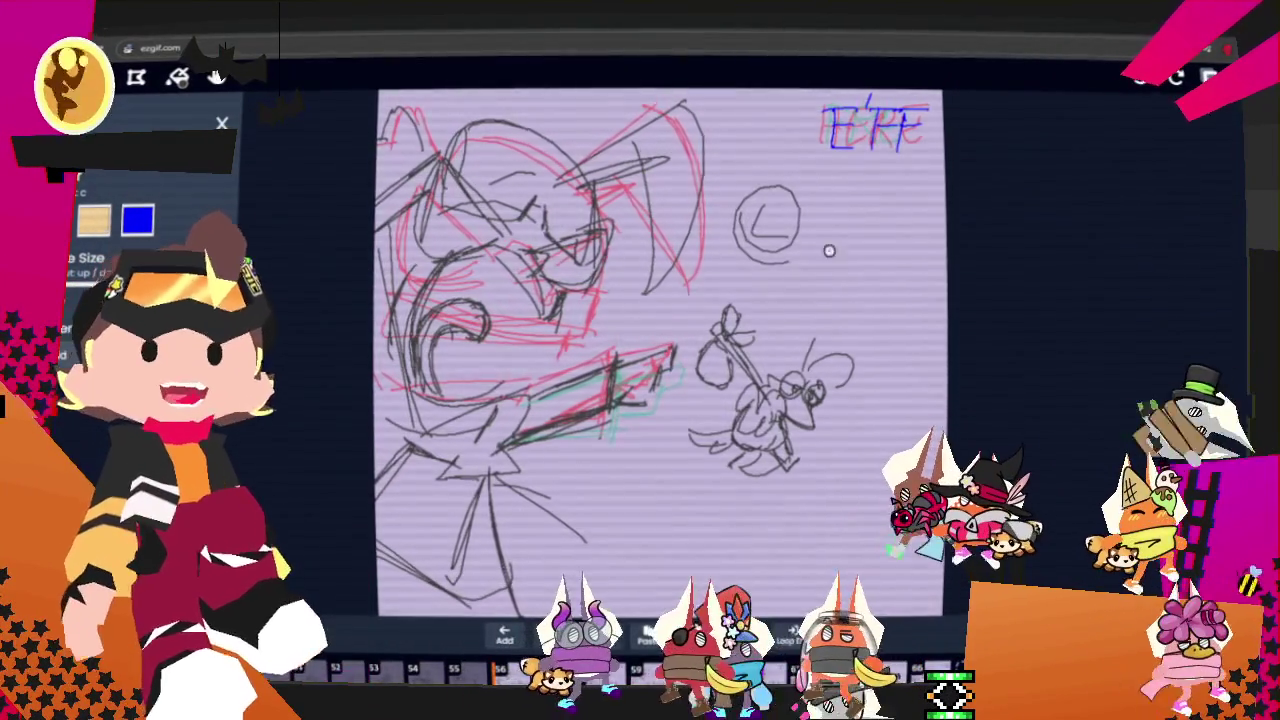
Draw a test stroke beside the L mark above the bug, then undo it.
mouse_move(803, 206)
mouse_down()
mouse_move(797, 232)
mouse_move(839, 242)
mouse_up()
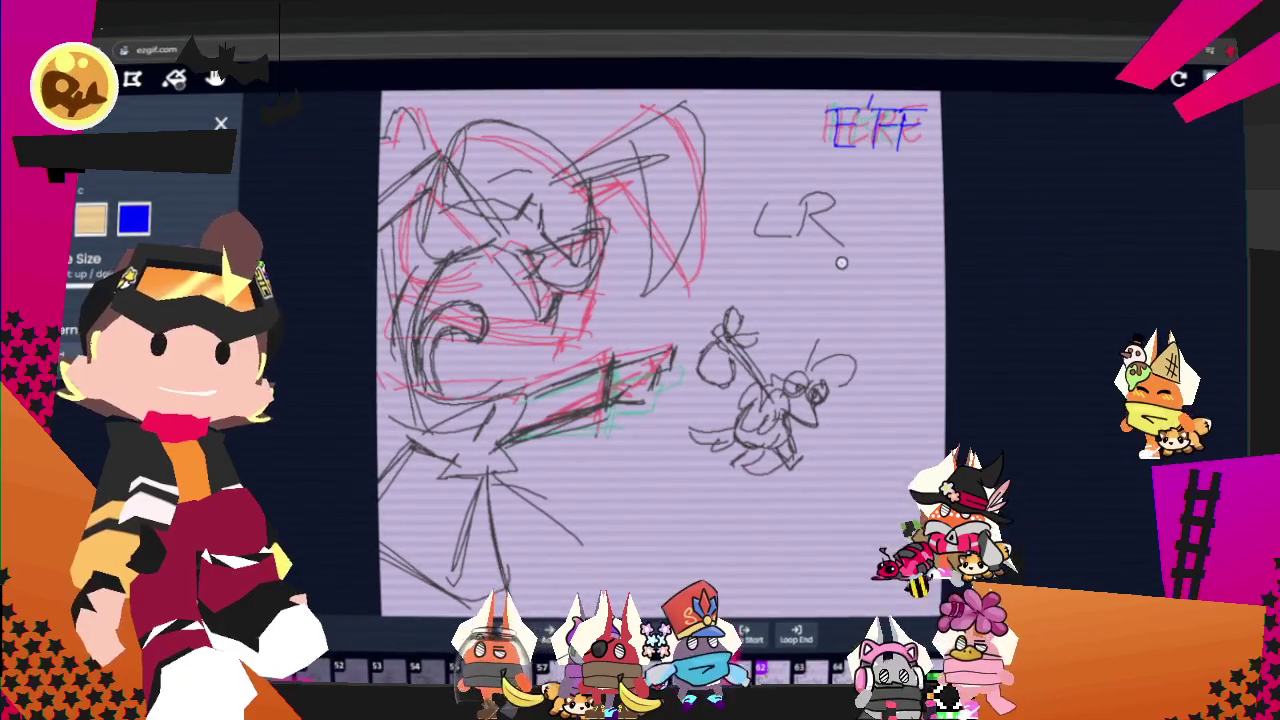
key(ctrl+z)
key(ctrl+z)
key(ctrl+z)
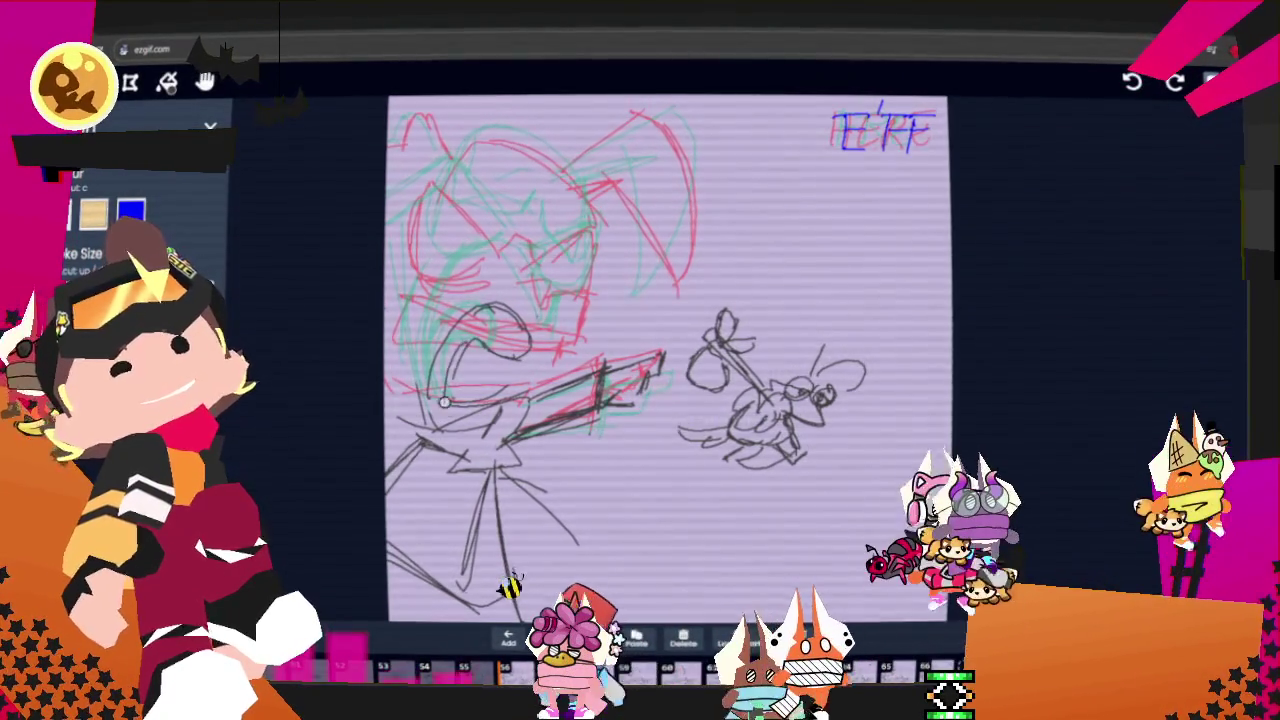
key(ctrl+c)
Ink the eye ovals, diagonal brow, V-shaped right eye, head top and upper-right hair spike in black.
drag(459, 391, 502, 320)
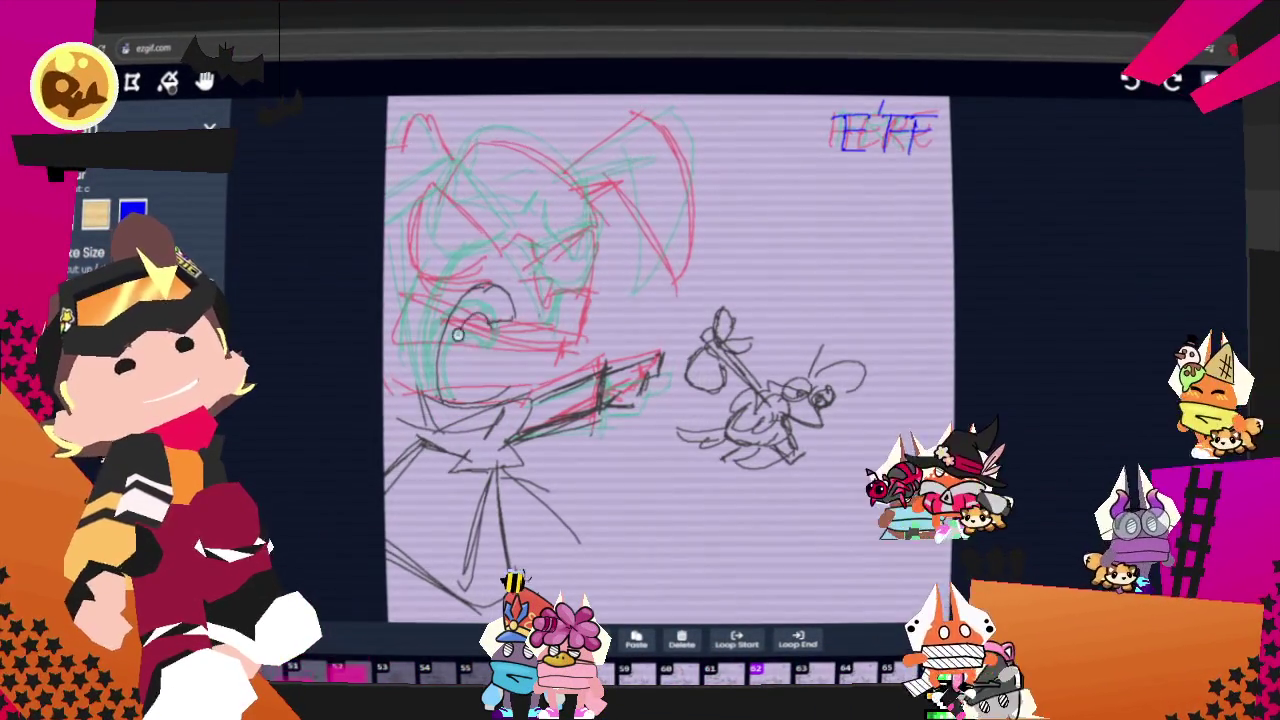
drag(458, 400, 490, 283)
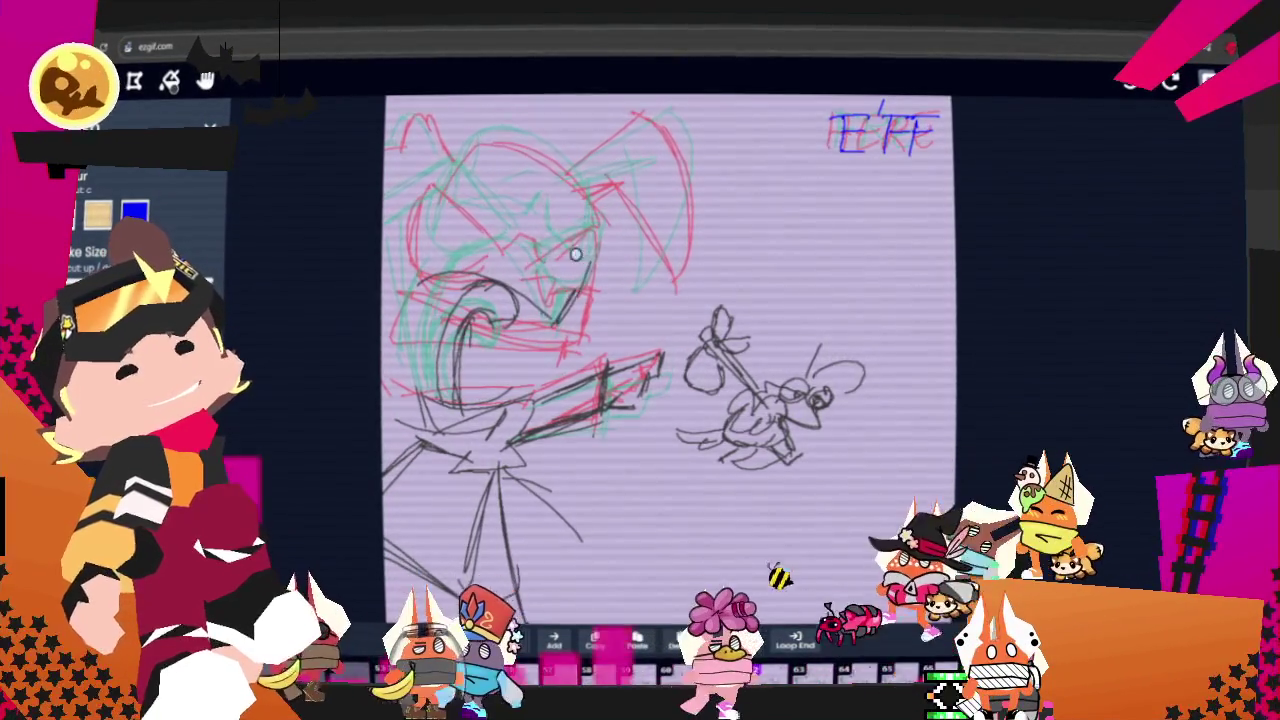
drag(495, 238, 433, 183)
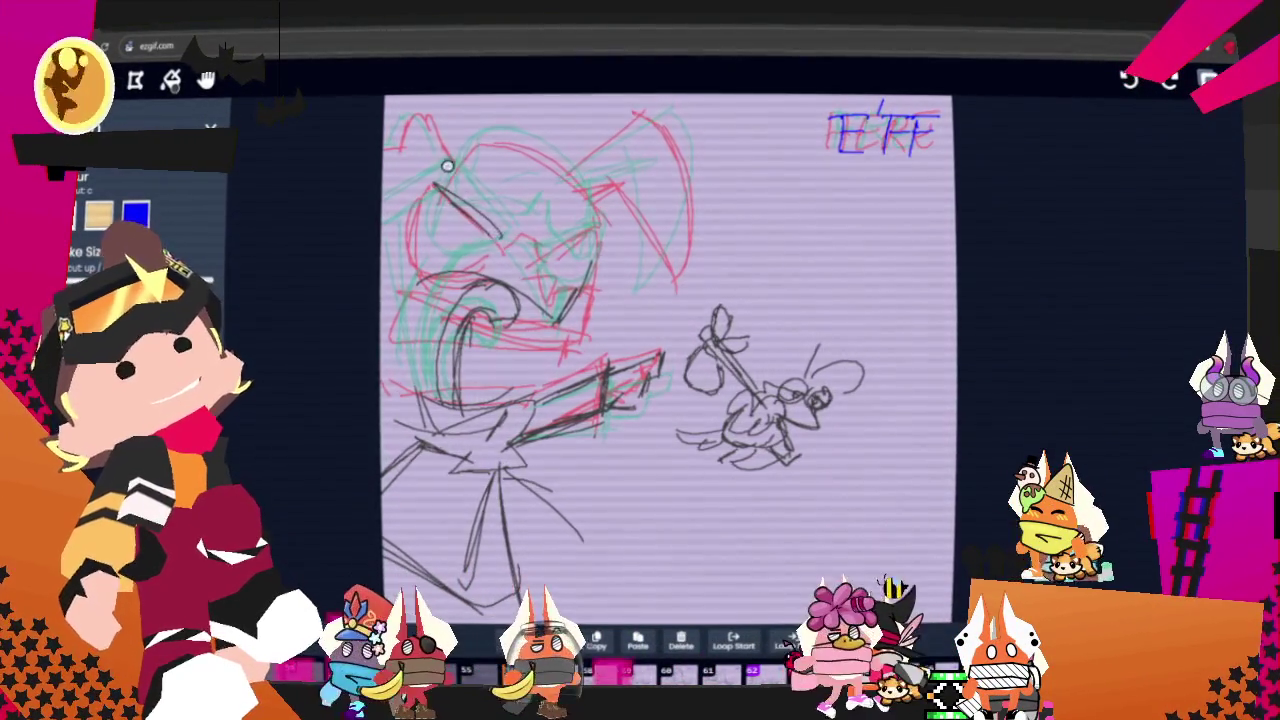
drag(505, 244, 446, 174)
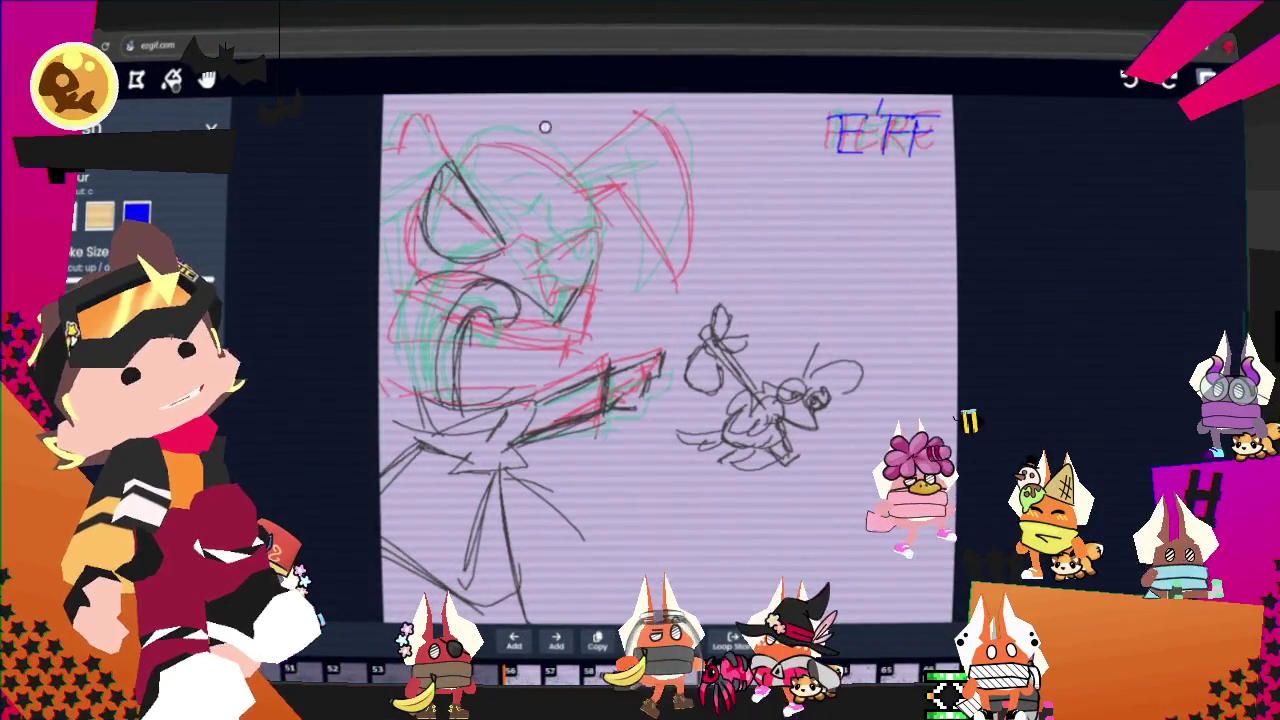
drag(540, 250, 582, 290)
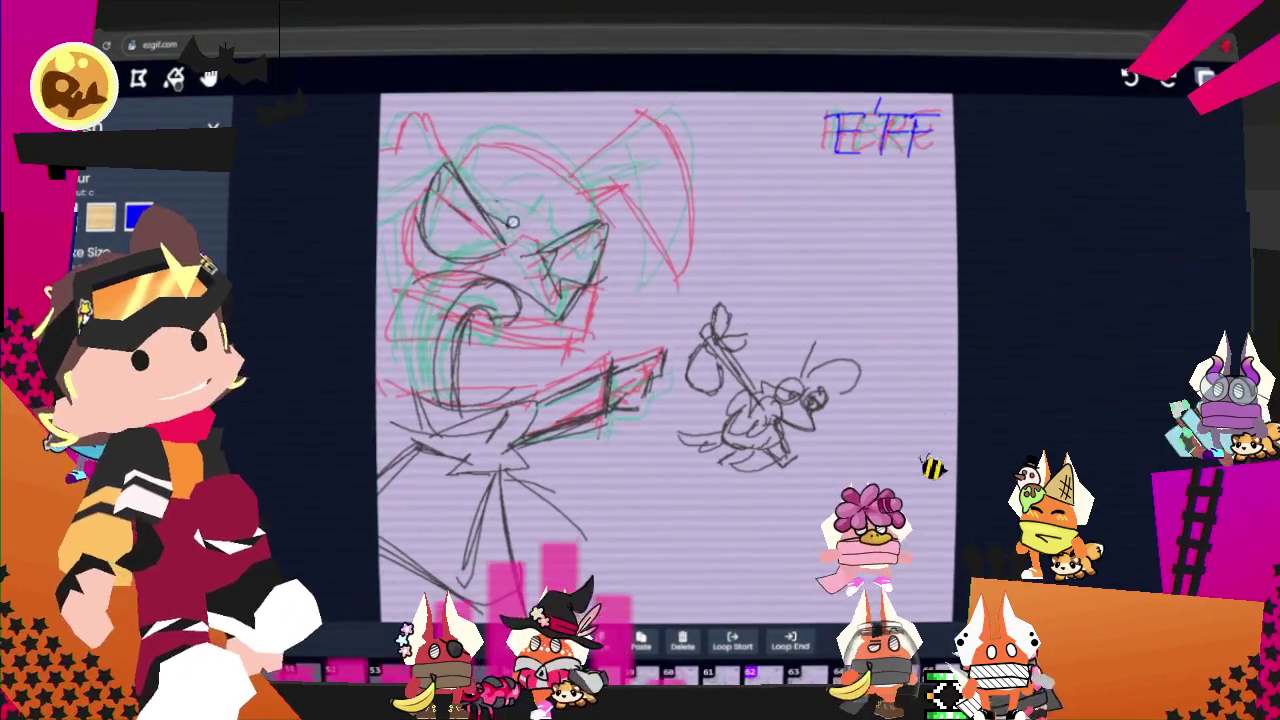
mouse_move(600, 225)
mouse_down()
mouse_move(430, 178)
mouse_move(399, 225)
mouse_up()
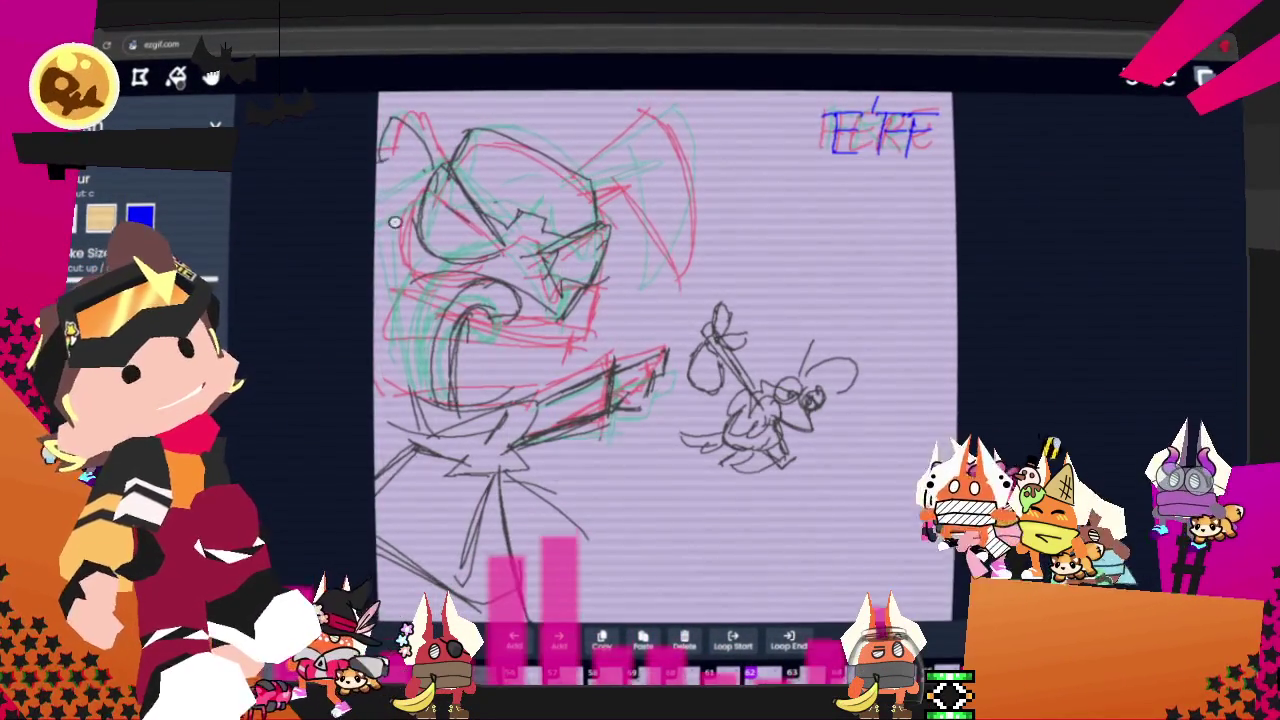
mouse_move(608, 163)
mouse_down()
mouse_move(681, 114)
mouse_move(737, 249)
mouse_up()
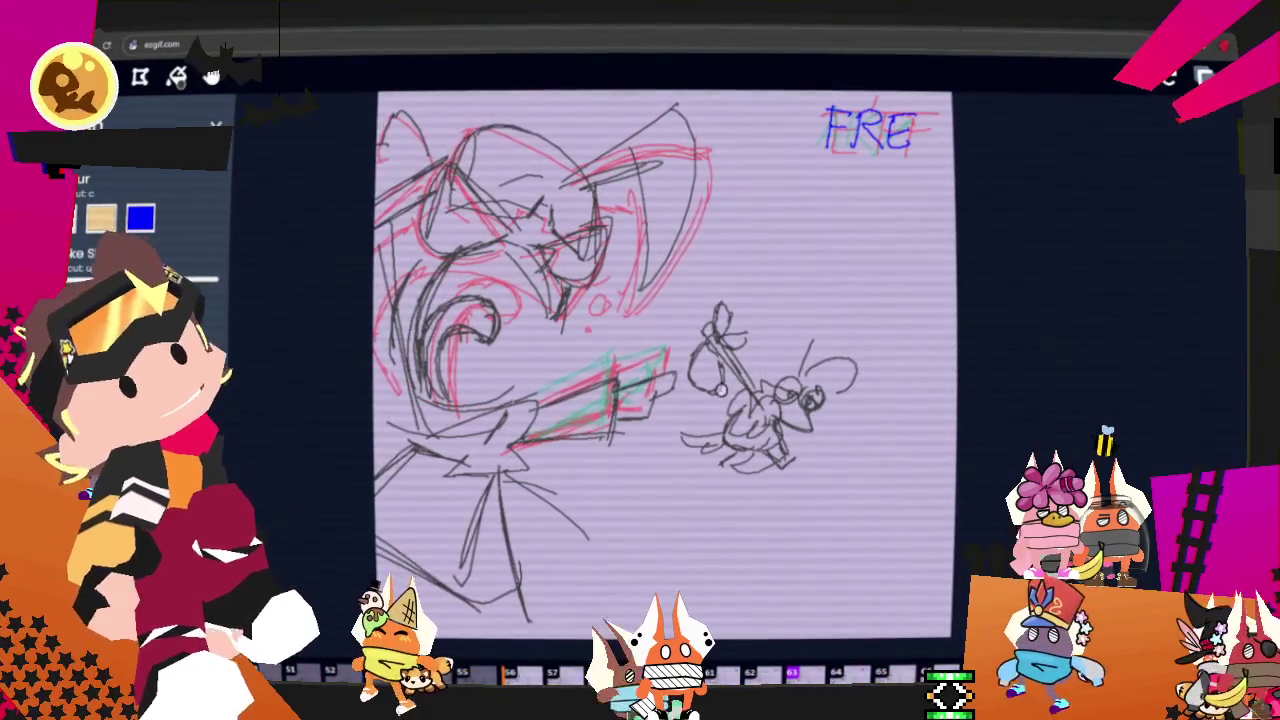
key(Right)
key(Right)
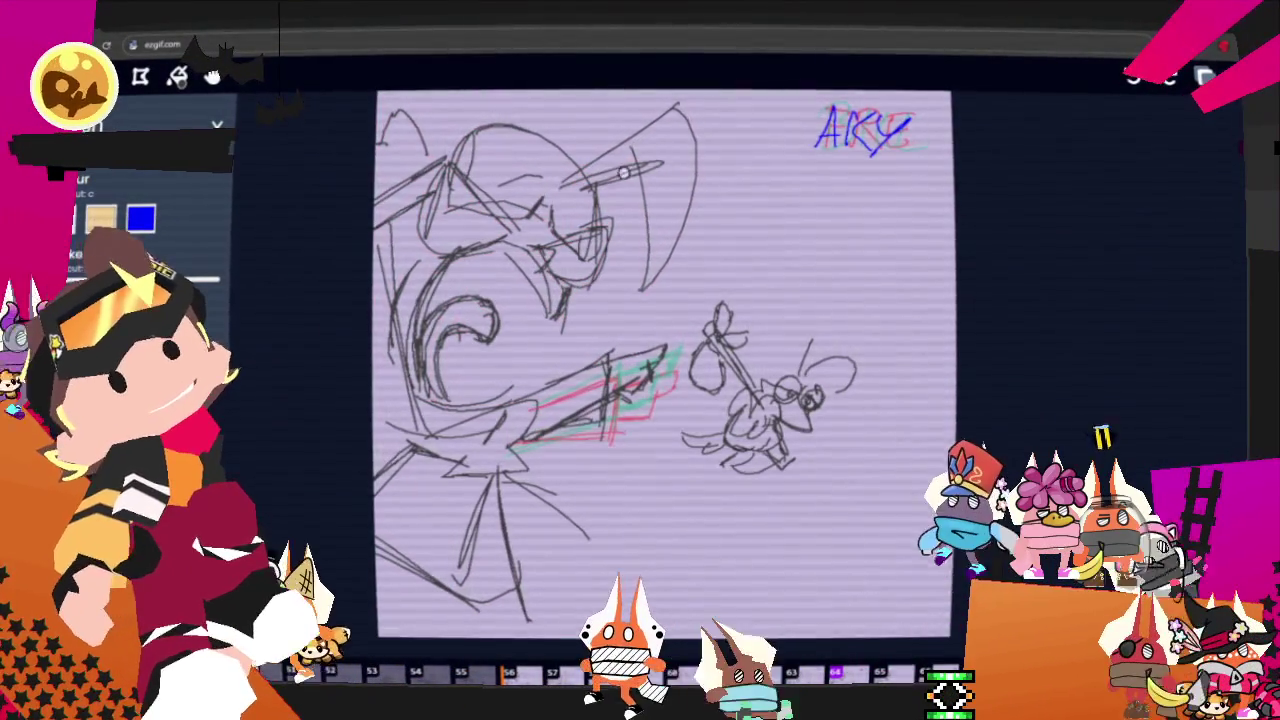
Draw three curved dark lines along the top-right side of the character's head.
drag(698, 100, 716, 220)
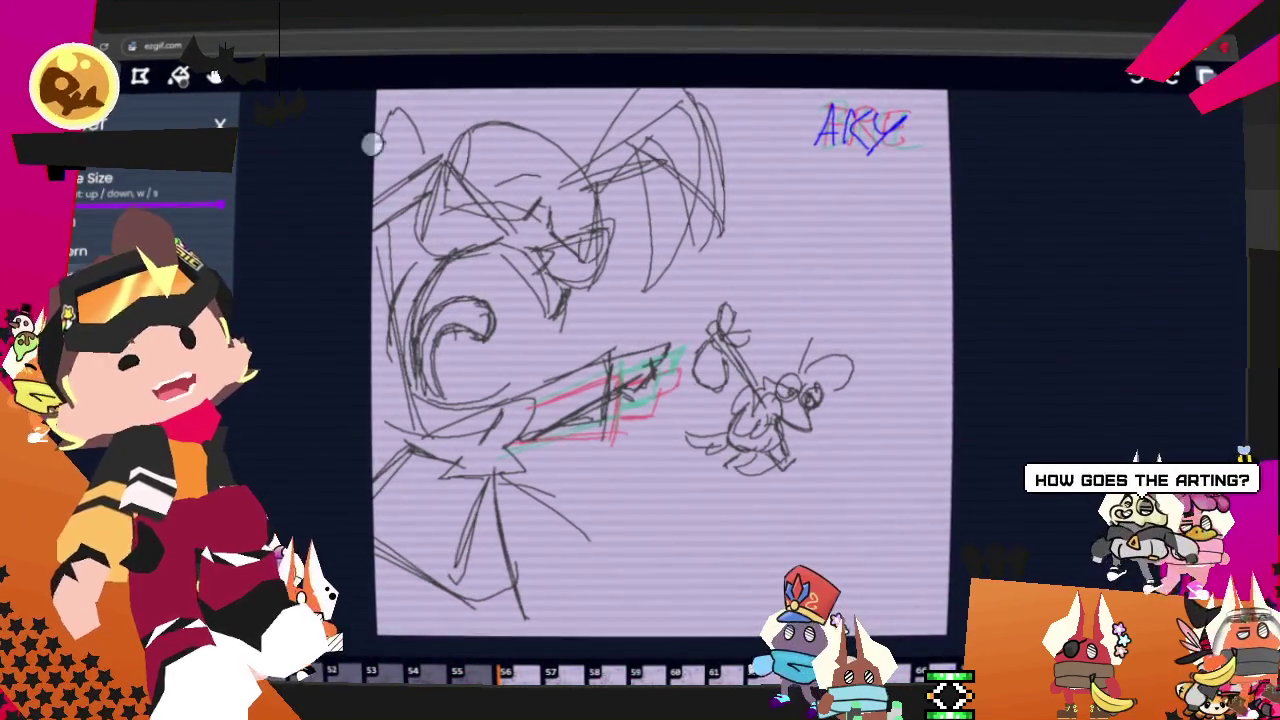
drag(645, 288, 656, 200)
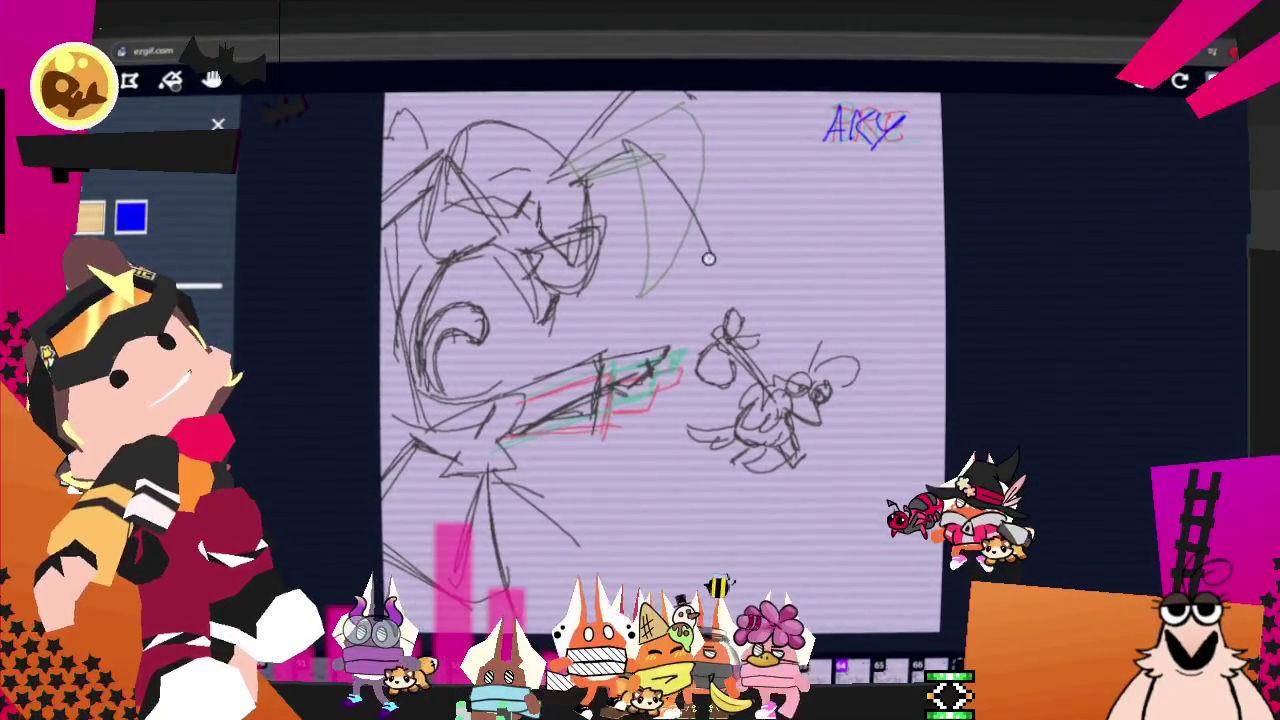
drag(681, 105, 724, 255)
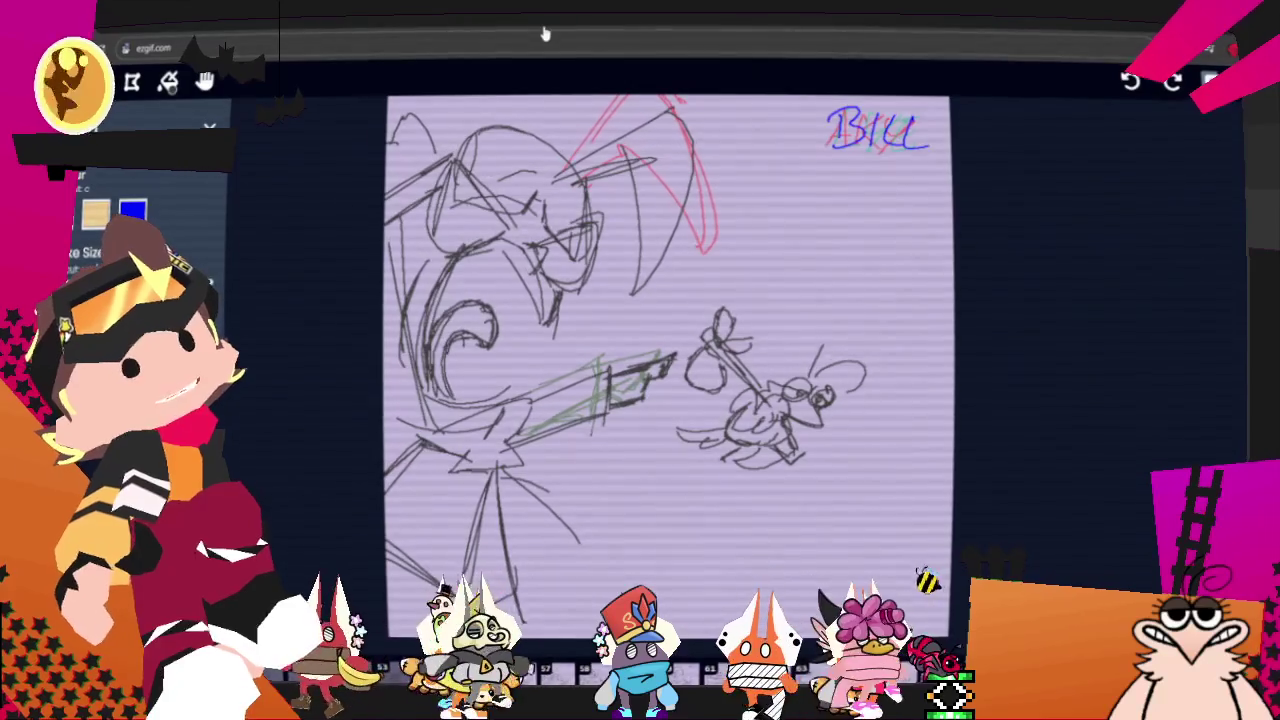
Erase the stray dark strokes by the face, then ink both eyes, the cheek, mouth and chin.
key(e)
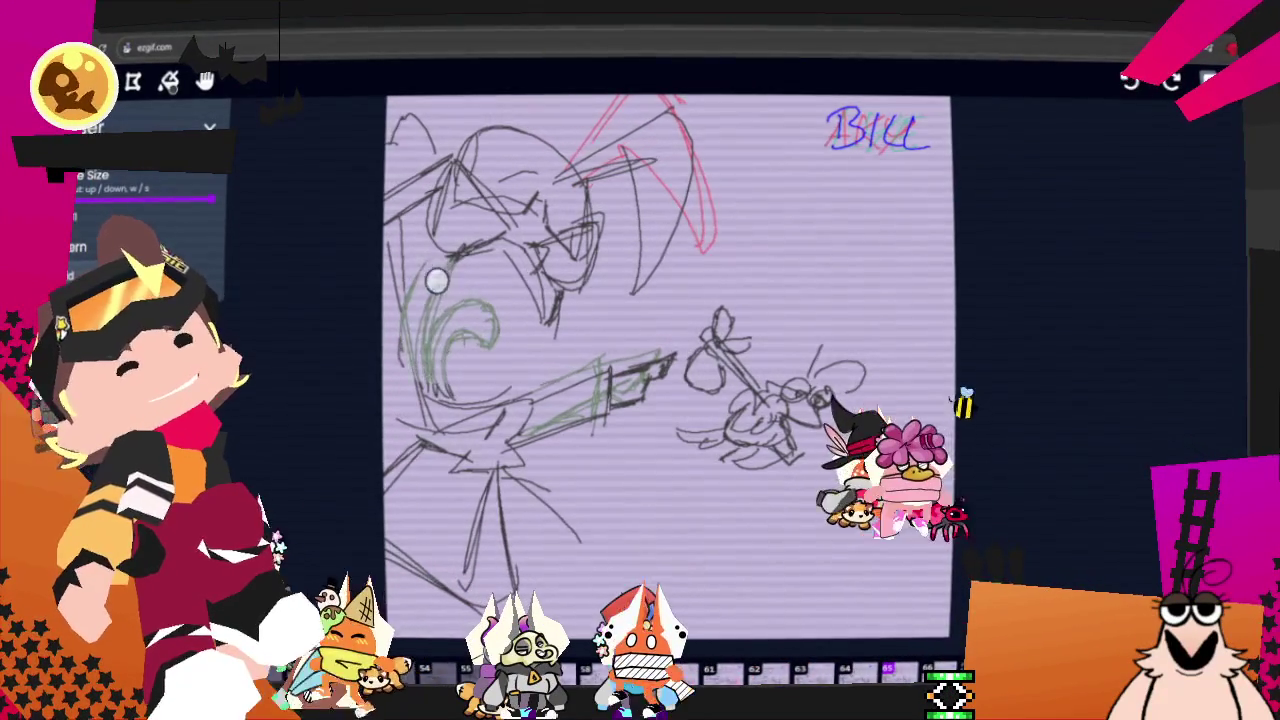
mouse_move(609, 179)
mouse_down()
mouse_move(569, 126)
mouse_move(609, 114)
mouse_move(499, 177)
mouse_up()
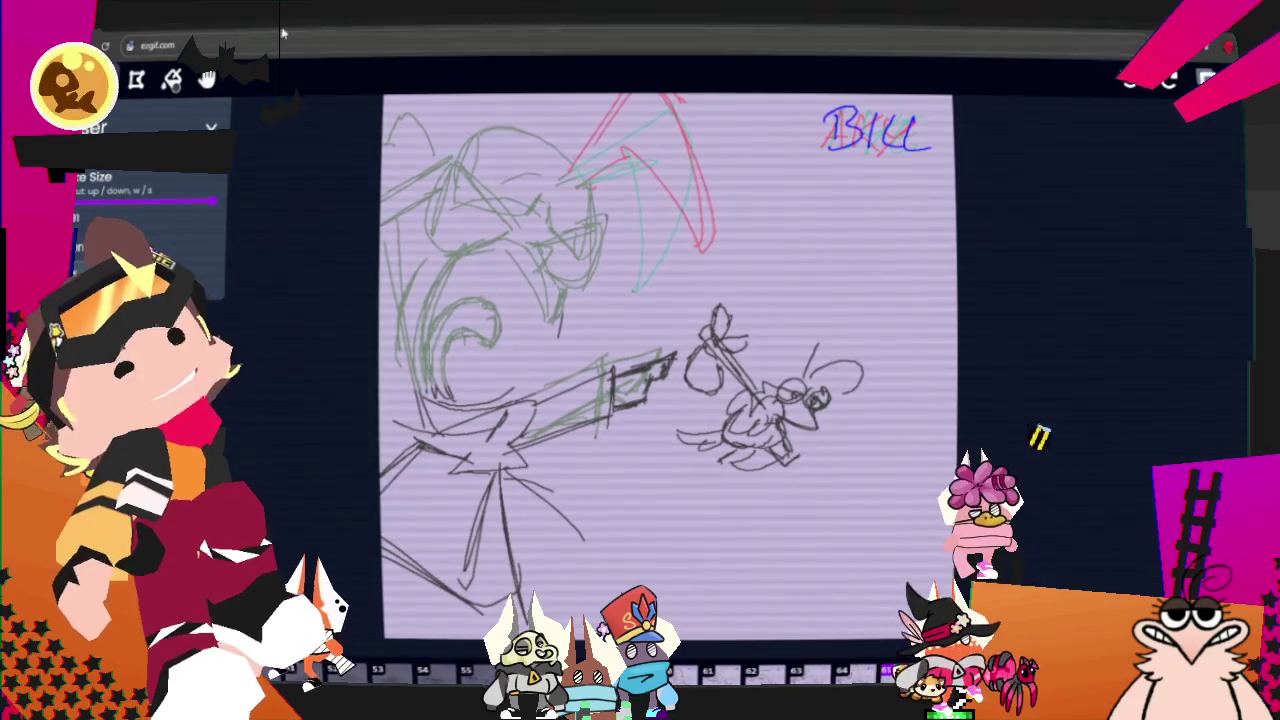
key(b)
mouse_move(490, 279)
mouse_down()
mouse_move(416, 197)
mouse_move(521, 286)
mouse_up()
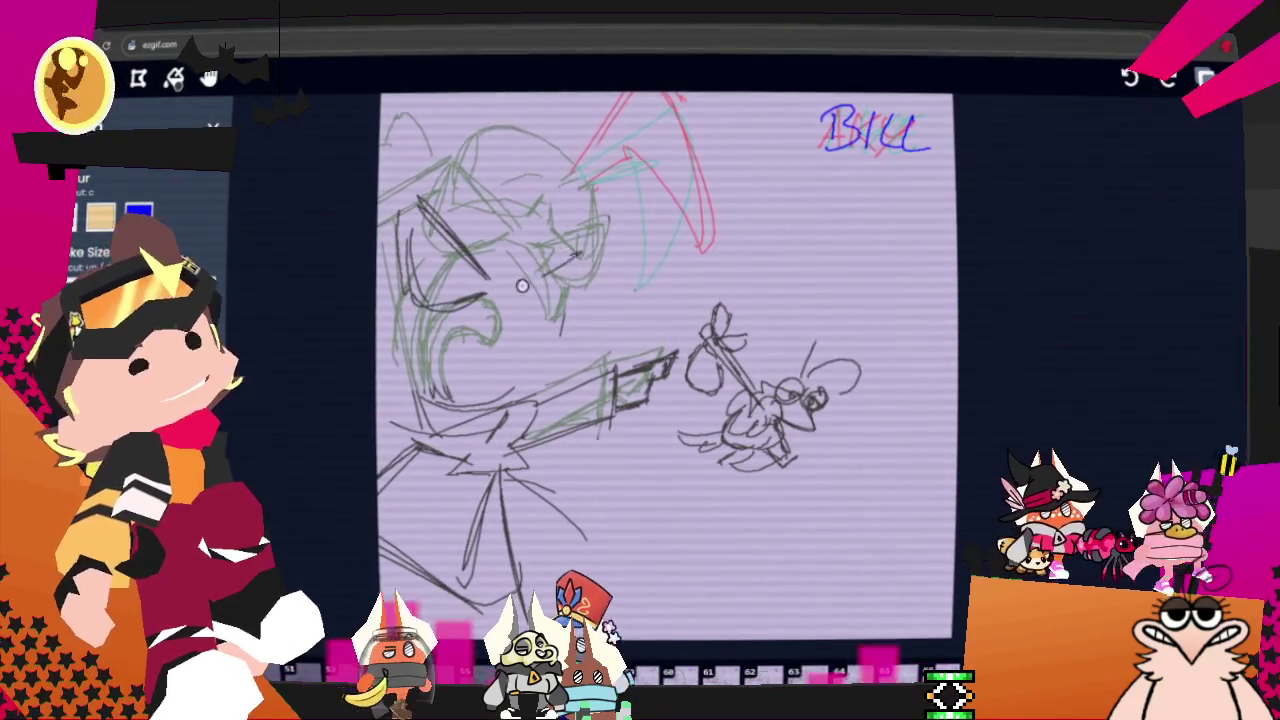
drag(600, 252, 526, 288)
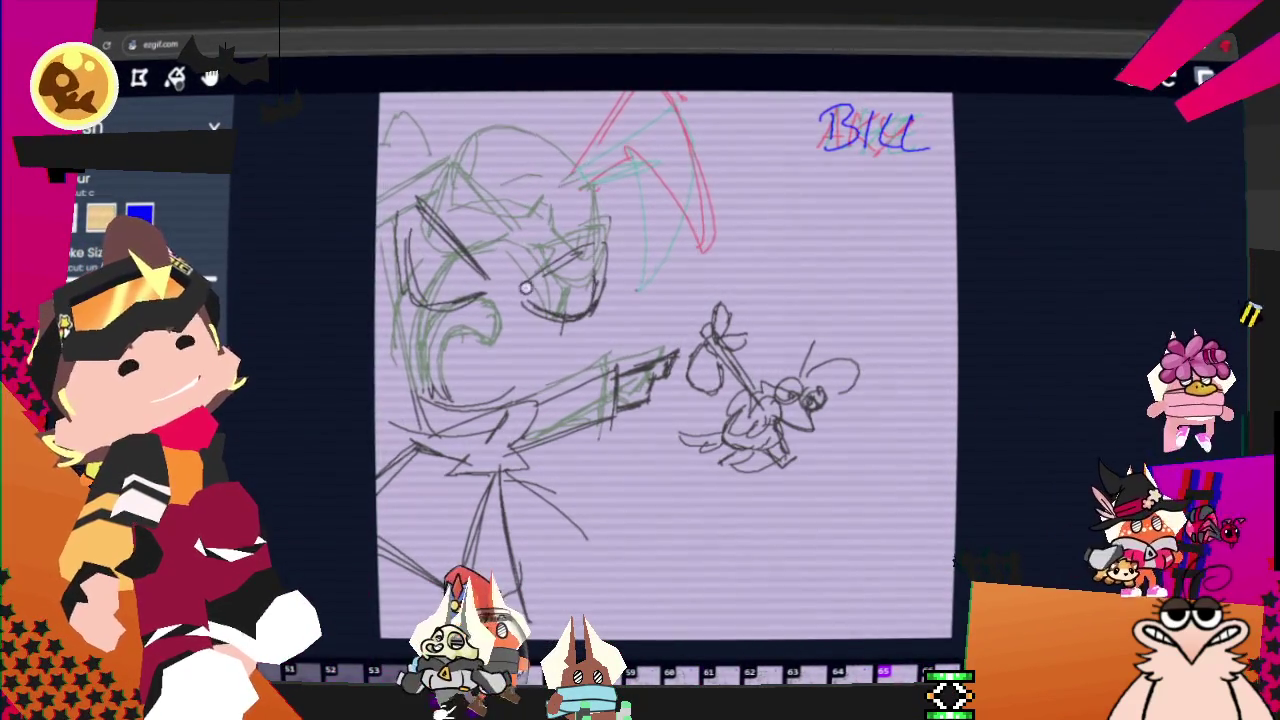
drag(450, 250, 416, 197)
drag(612, 232, 525, 282)
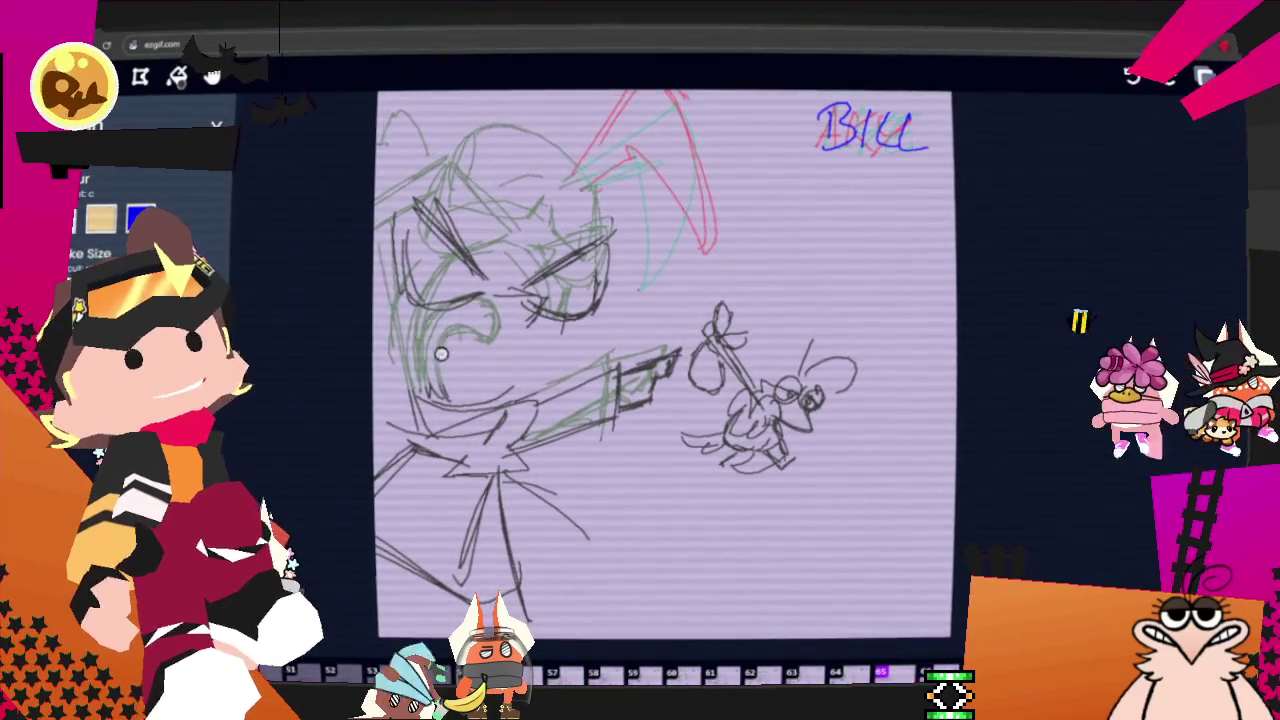
drag(440, 353, 545, 350)
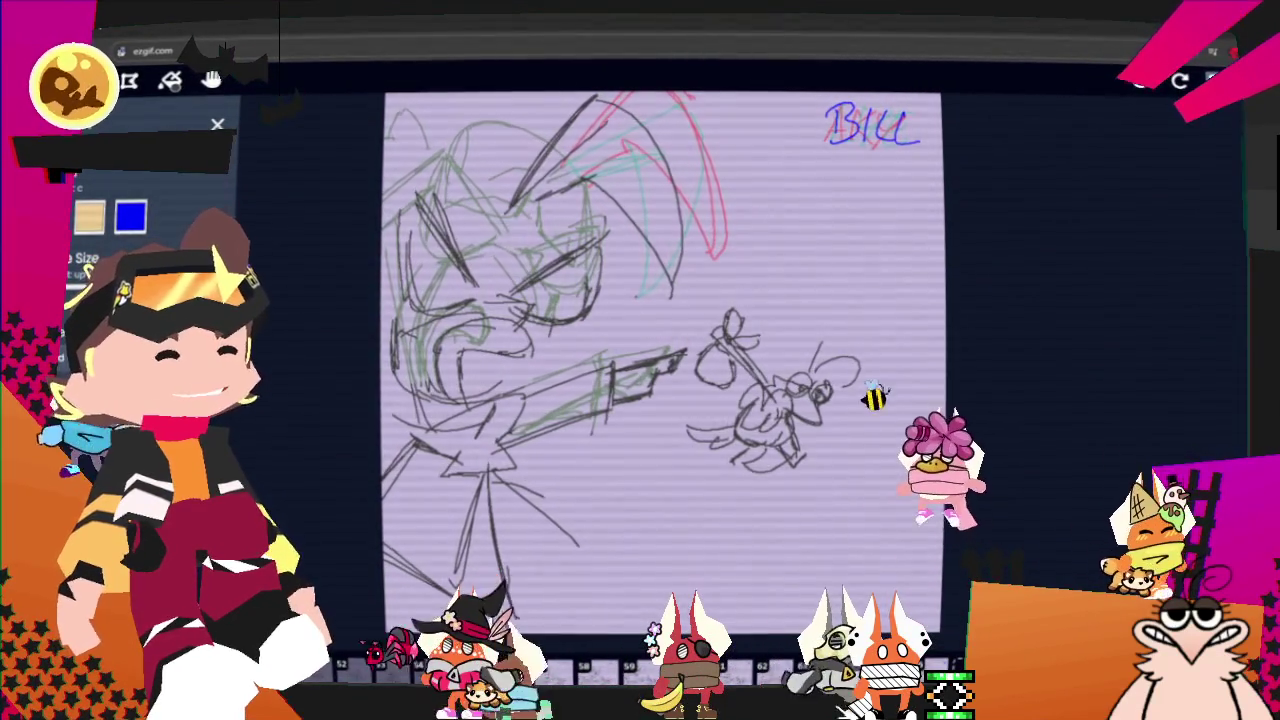
Send a collaboration invite by entering the other user's username in the Collaborators panel.
click(1214, 80)
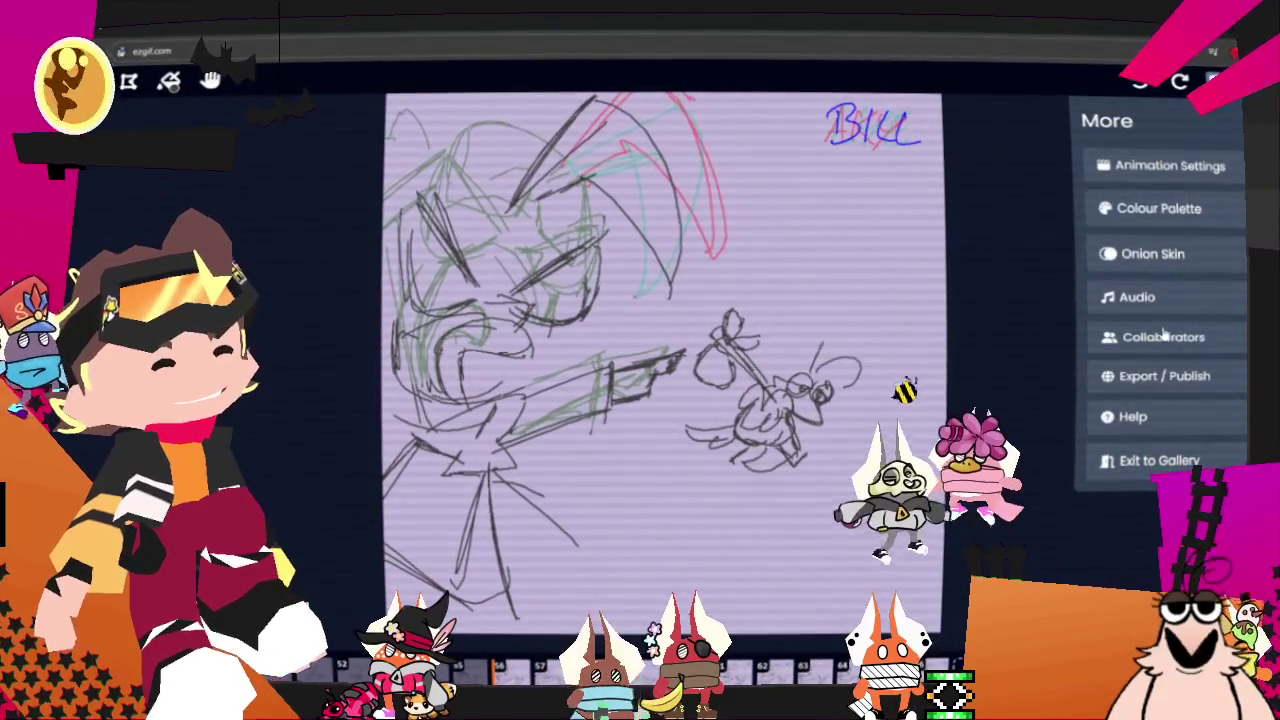
click(1163, 337)
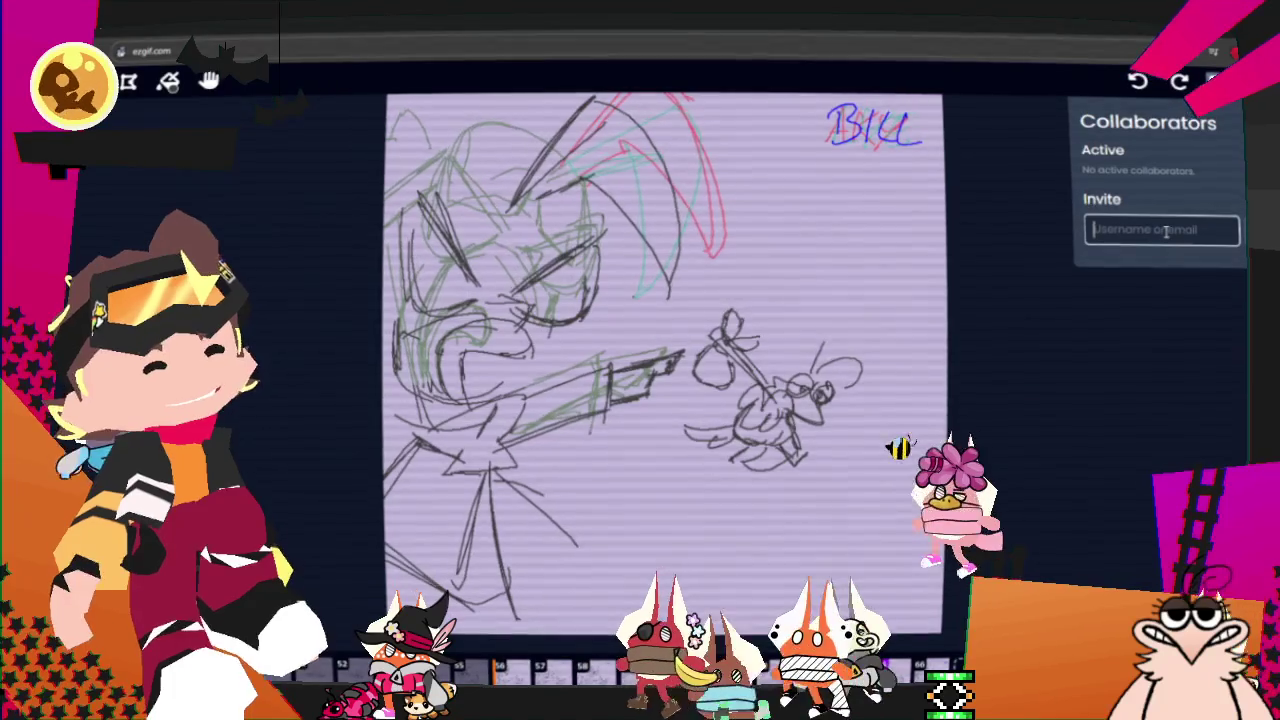
text(dcrowpen)
key(Return)
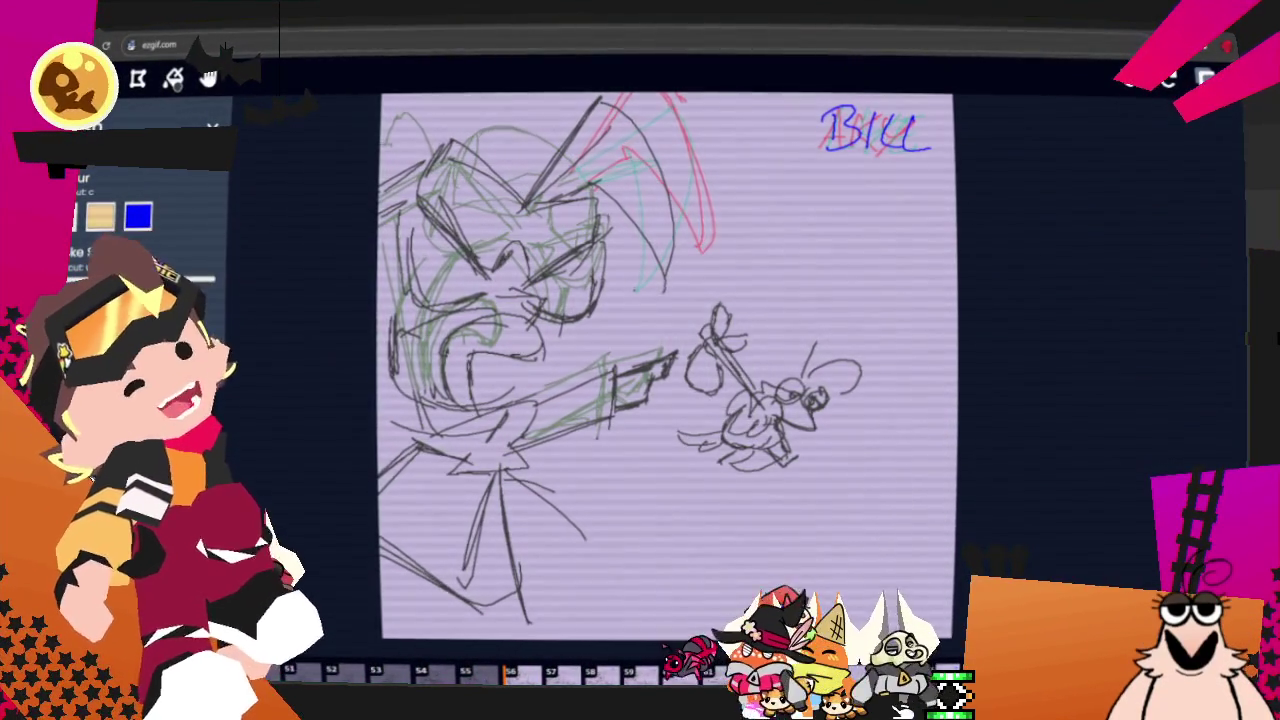
Toggle the eraser on and back off, then unmute the site from the browser tab's menu.
key(w)
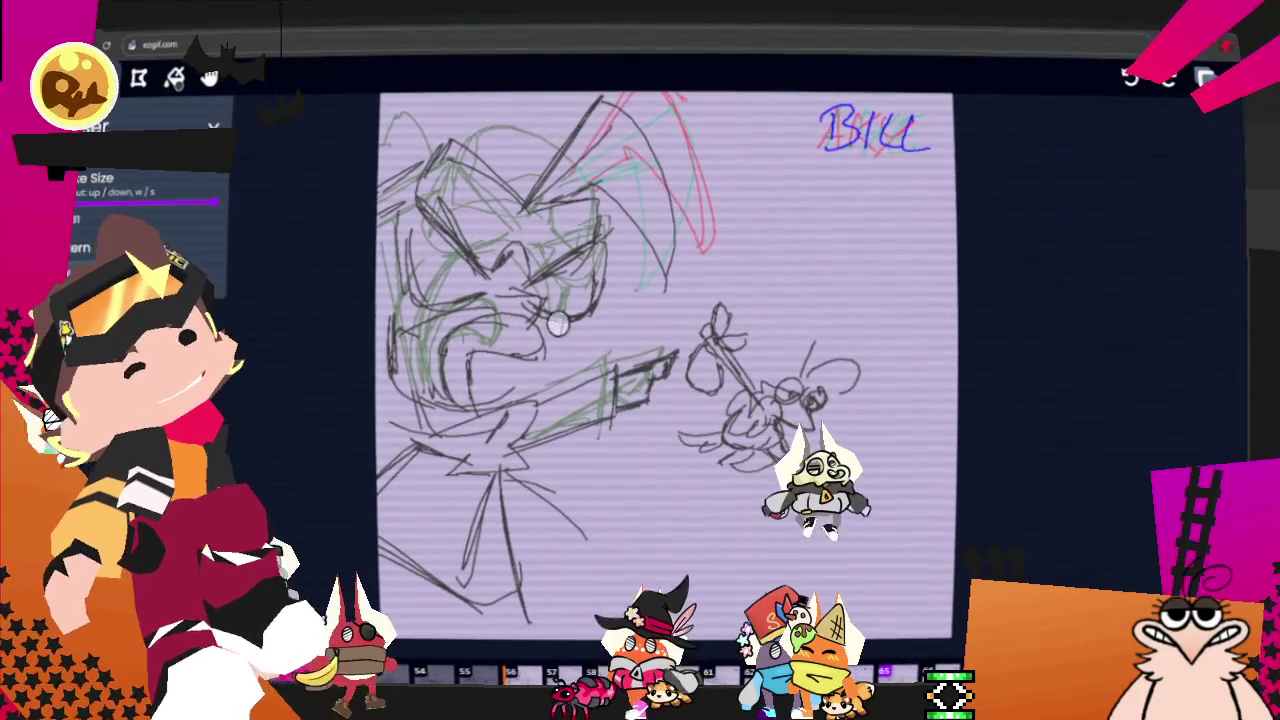
key(s)
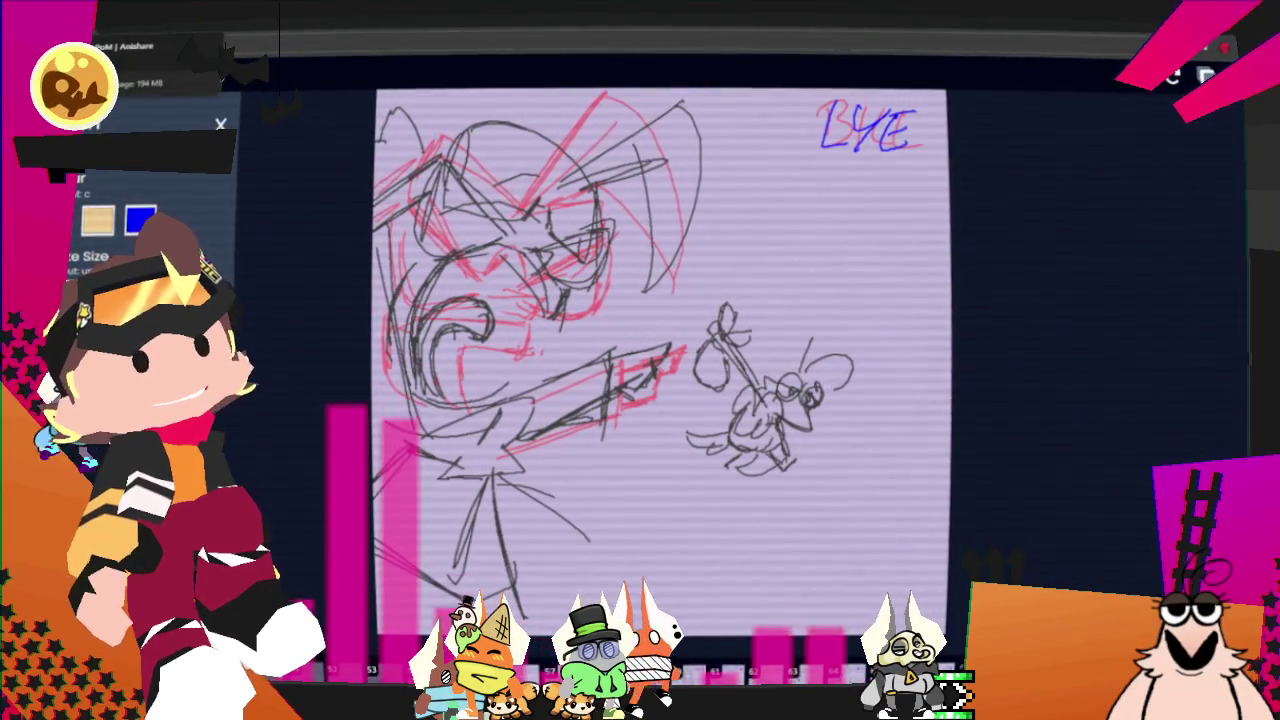
right_click(125, 46)
click(133, 177)
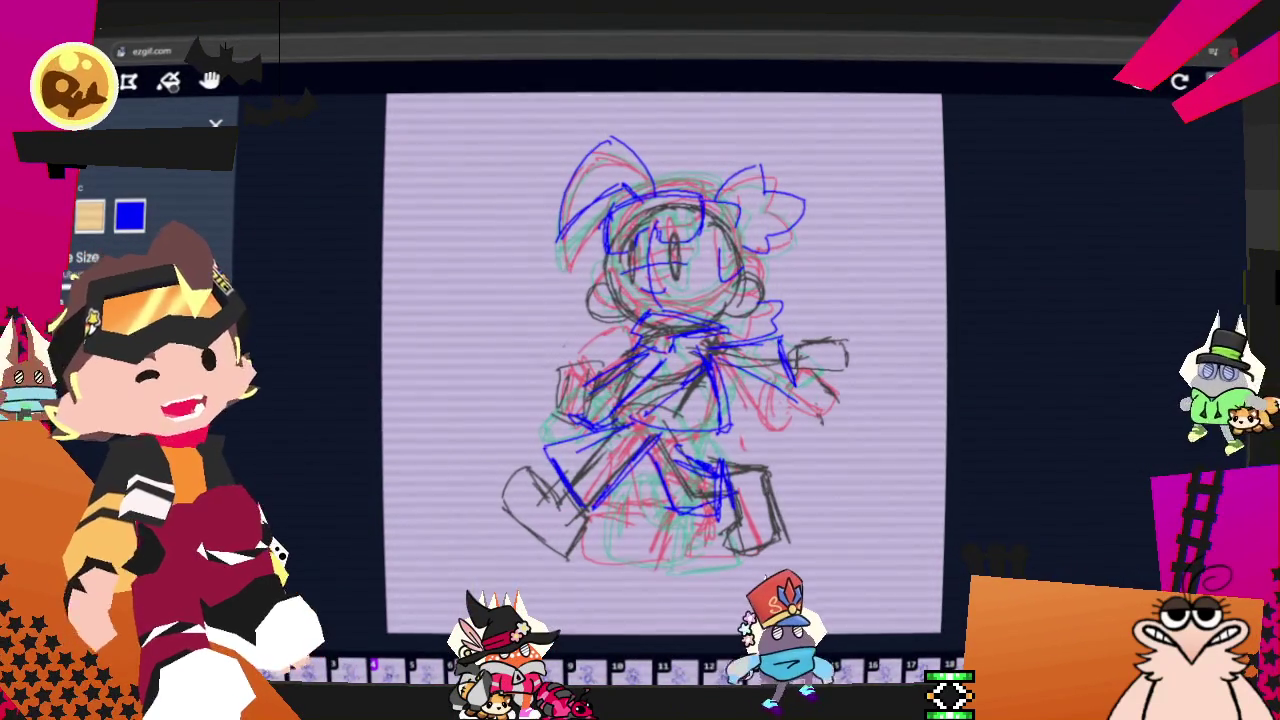
Mute the site again from the browser tab's right-click menu.
right_click(90, 45)
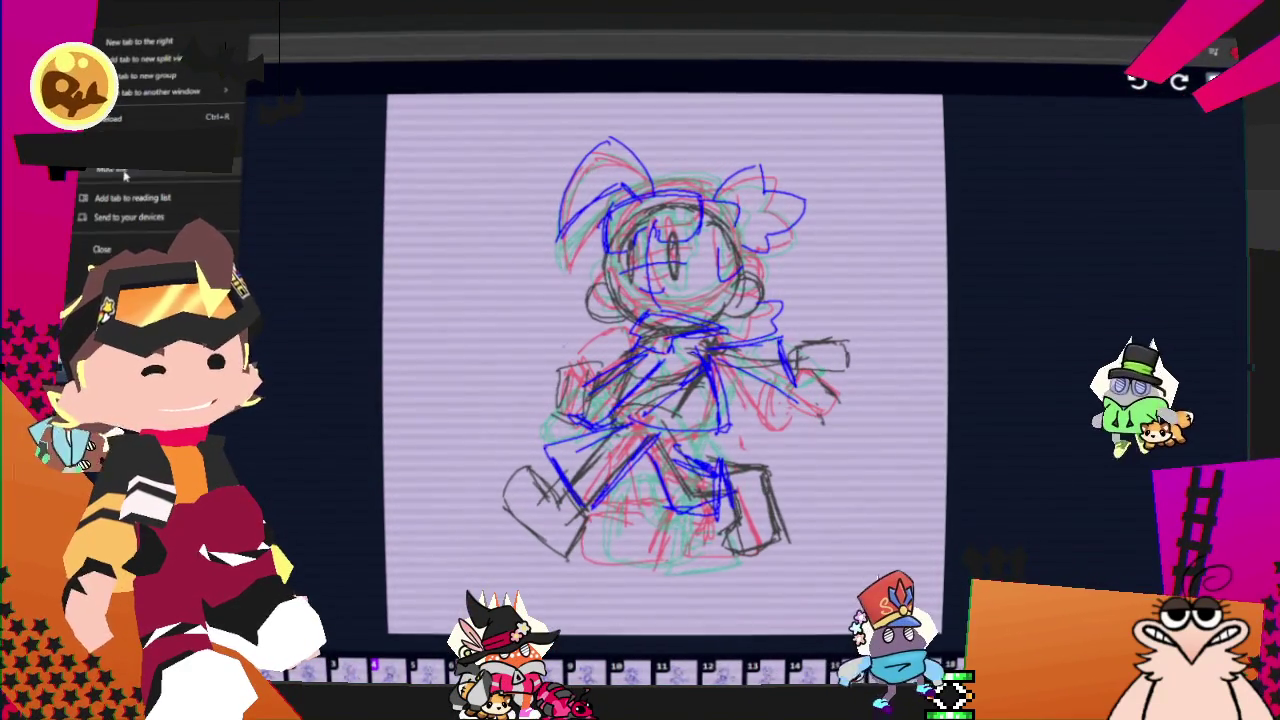
click(125, 175)
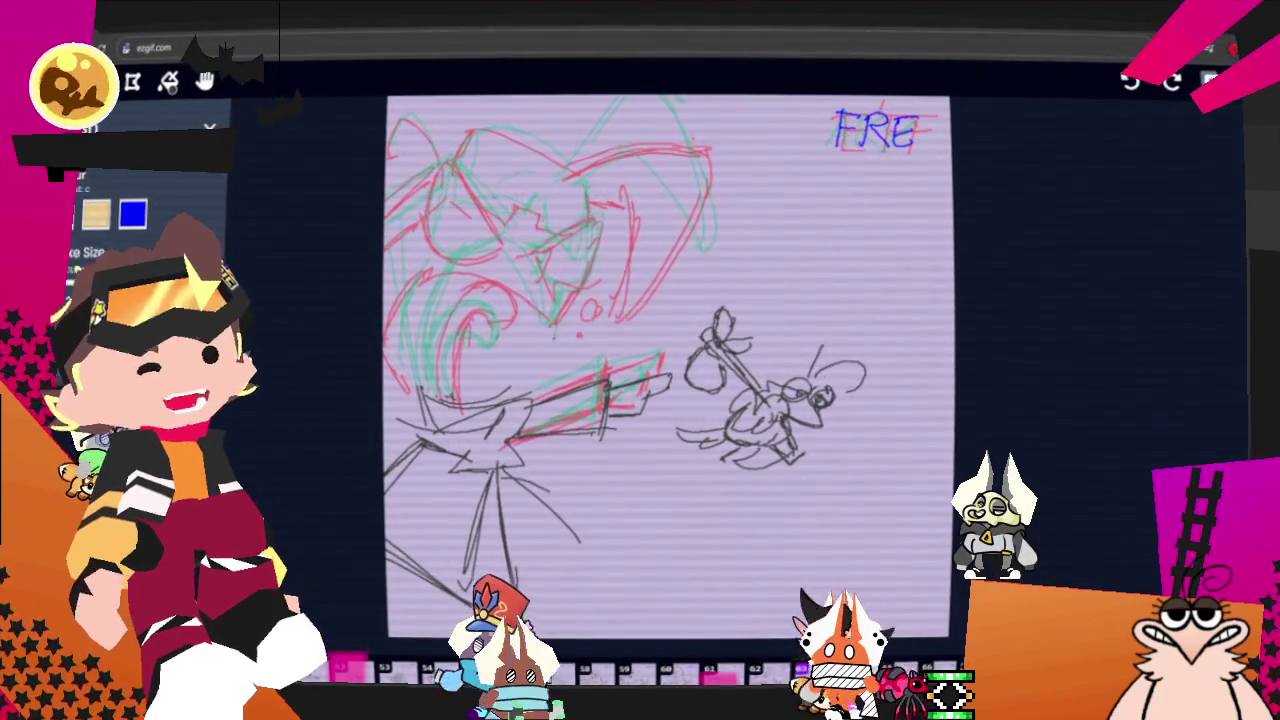
Undo a stray oval sketched at the upper right, then add dark strokes to the head.
drag(900, 217, 855, 260)
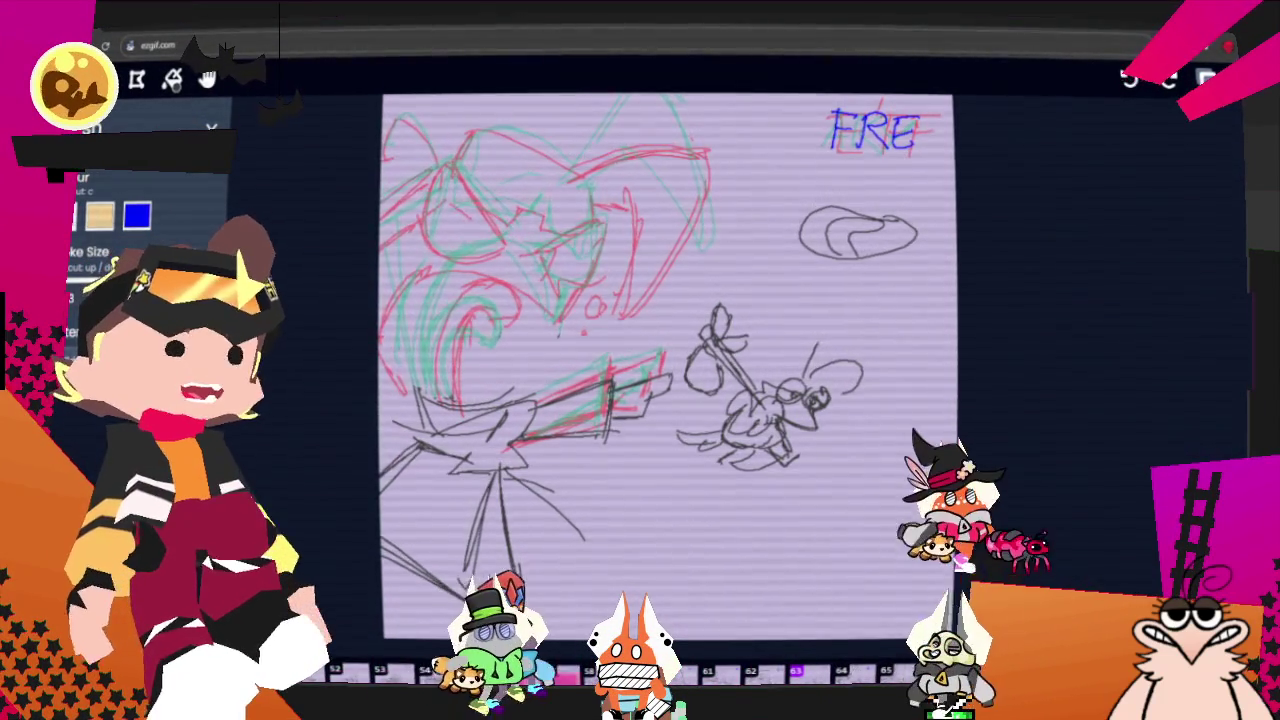
key(ctrl+z)
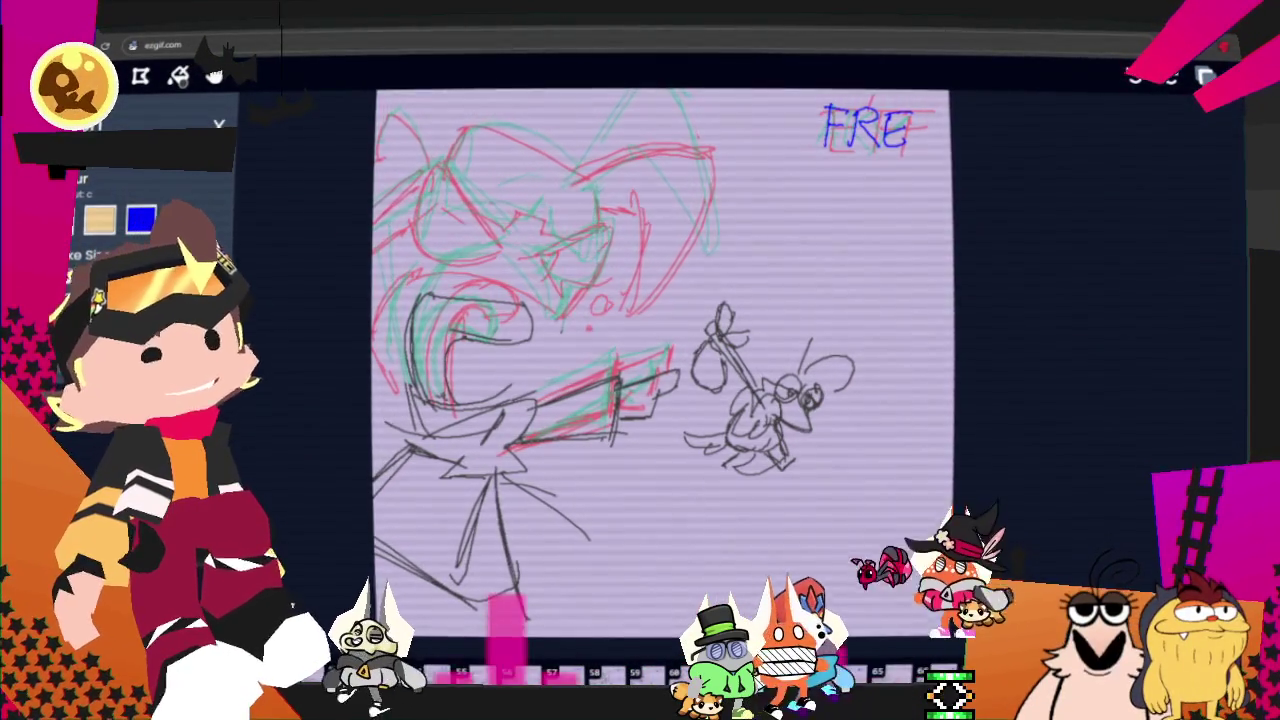
scroll(150, 200, down, 2)
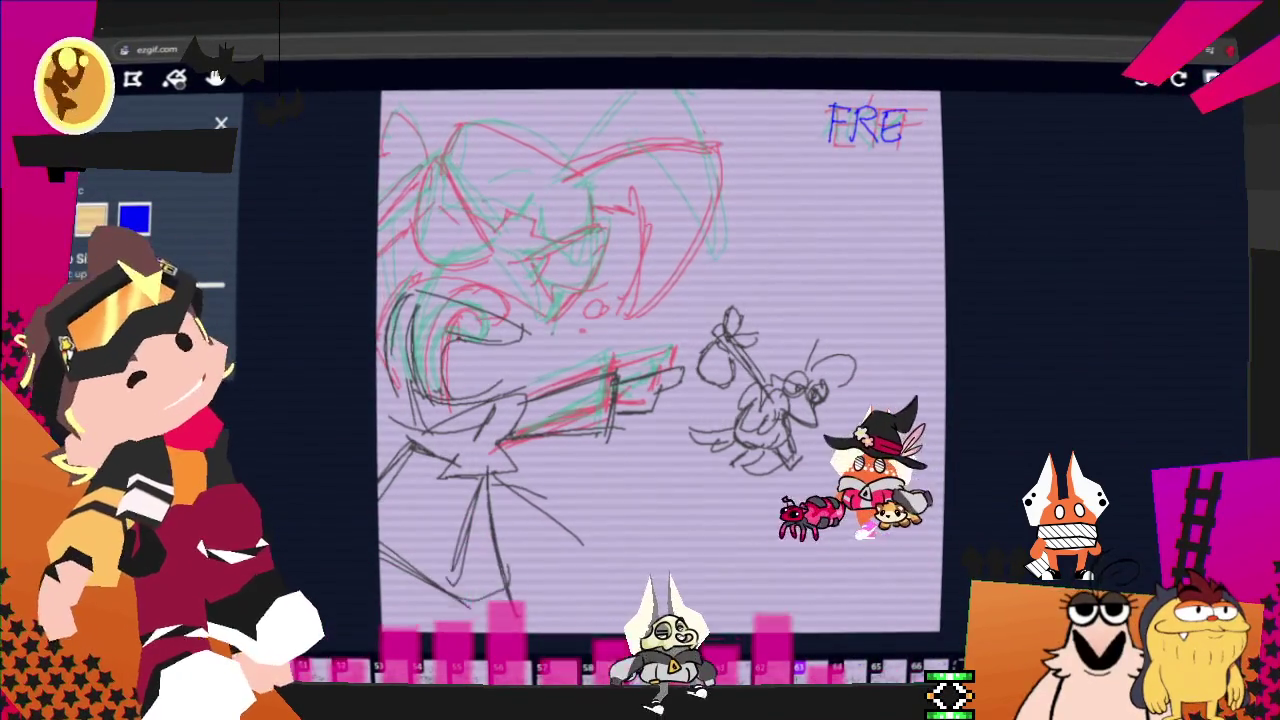
mouse_move(414, 192)
mouse_down()
mouse_move(462, 262)
mouse_move(404, 204)
mouse_up()
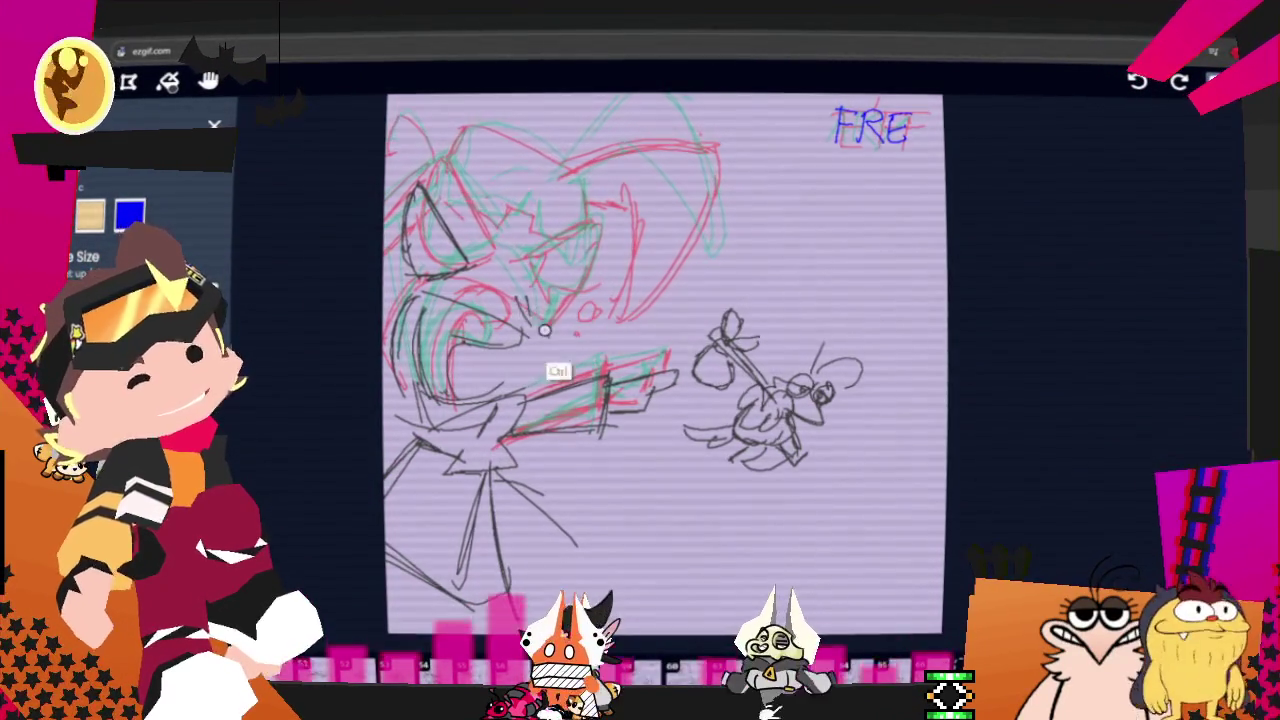
Resize the brush, draw a diagonal across the face, and ink the head's right side and top arc.
key(ctrl)
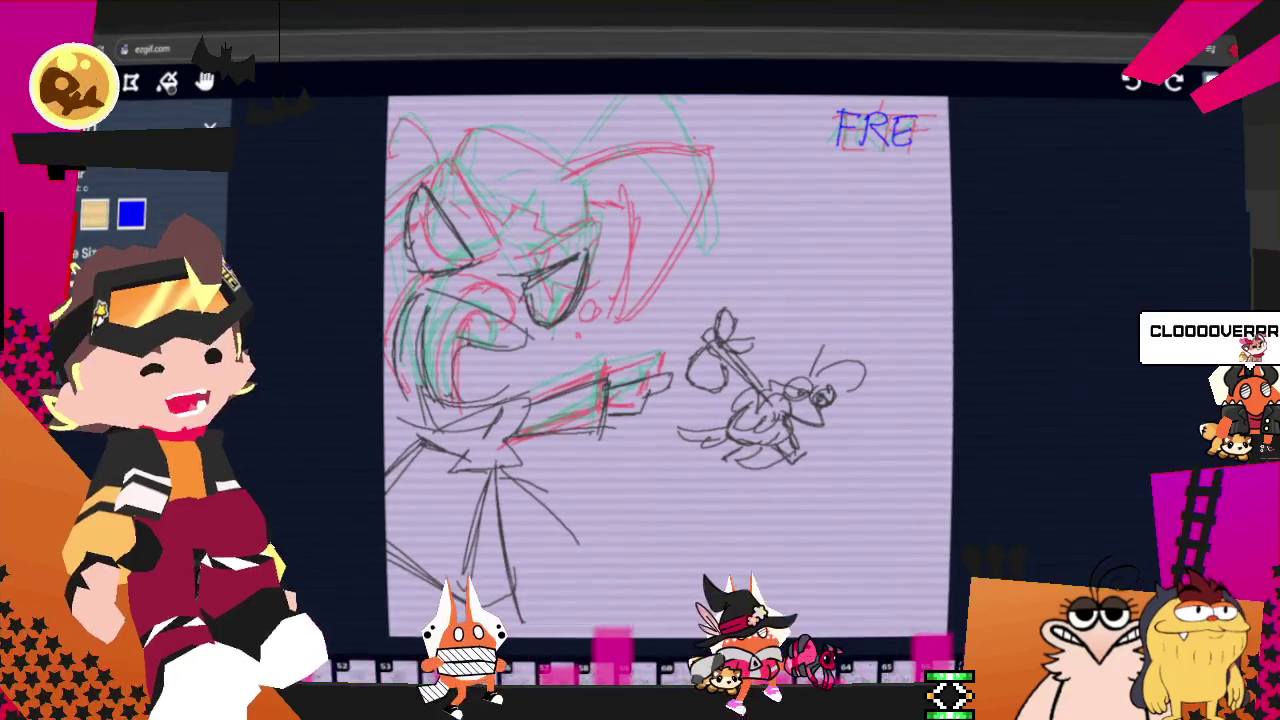
key(w)
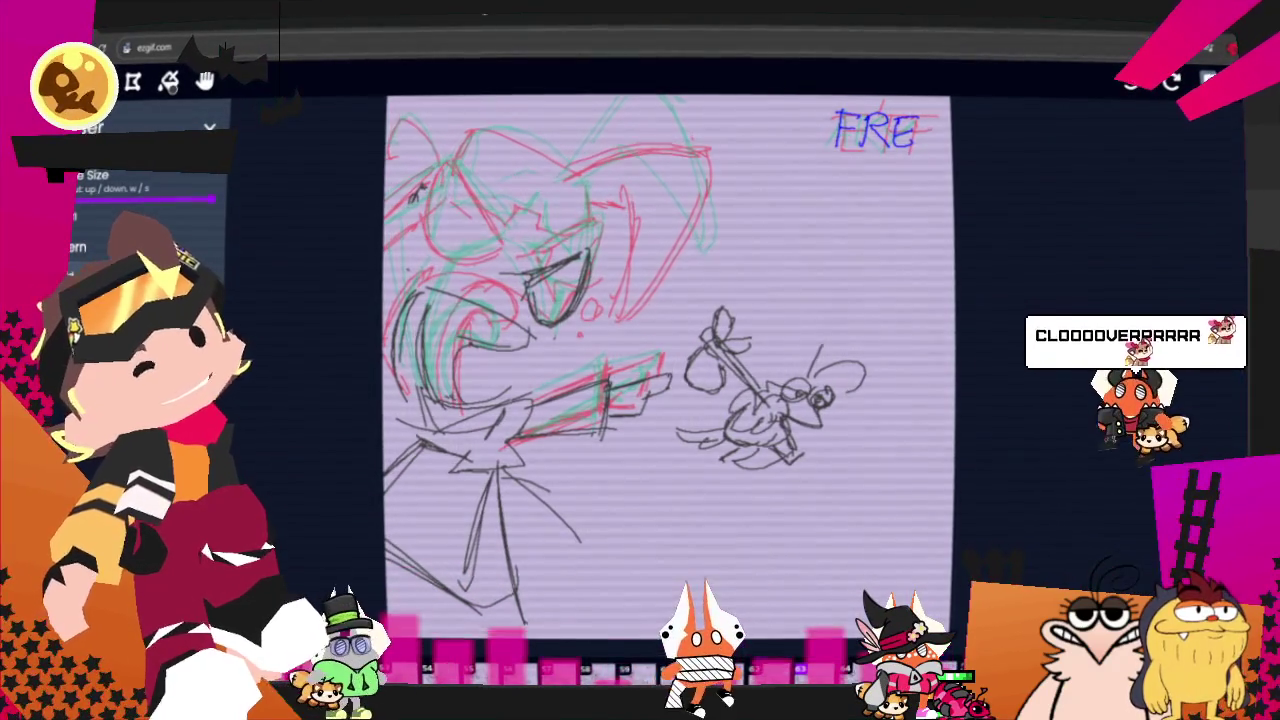
key(s)
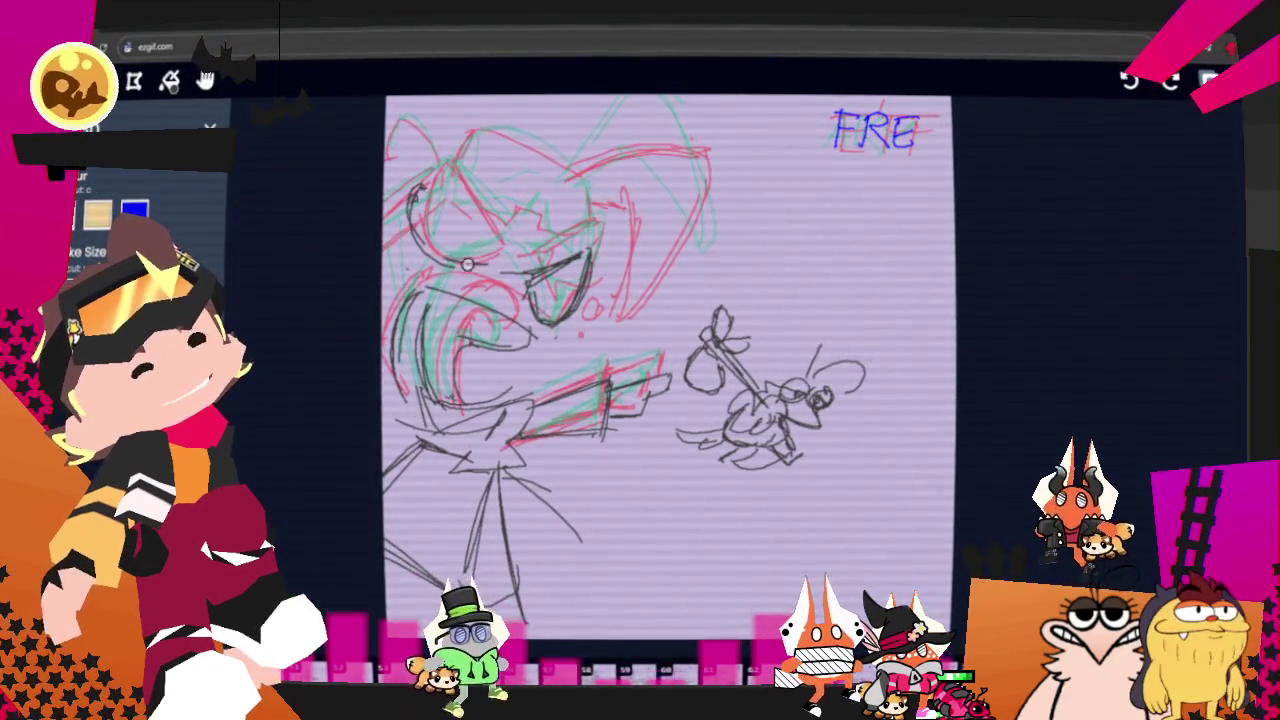
drag(440, 198, 503, 252)
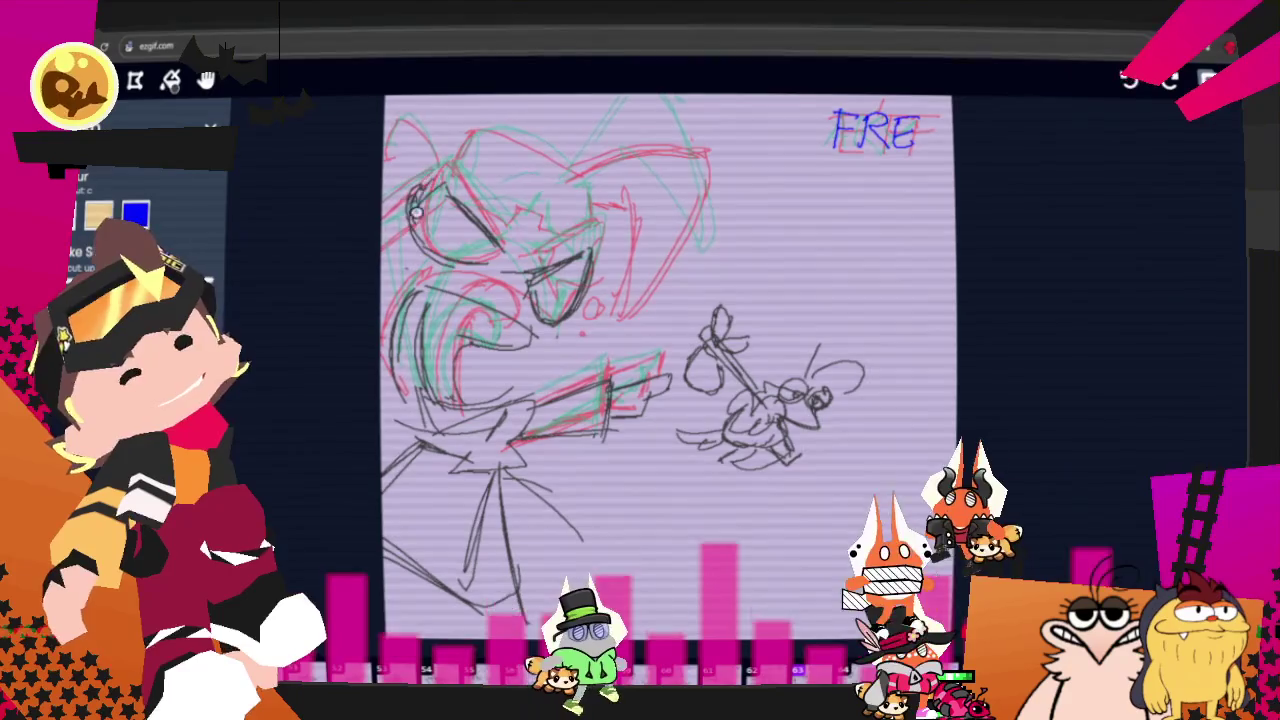
key(e)
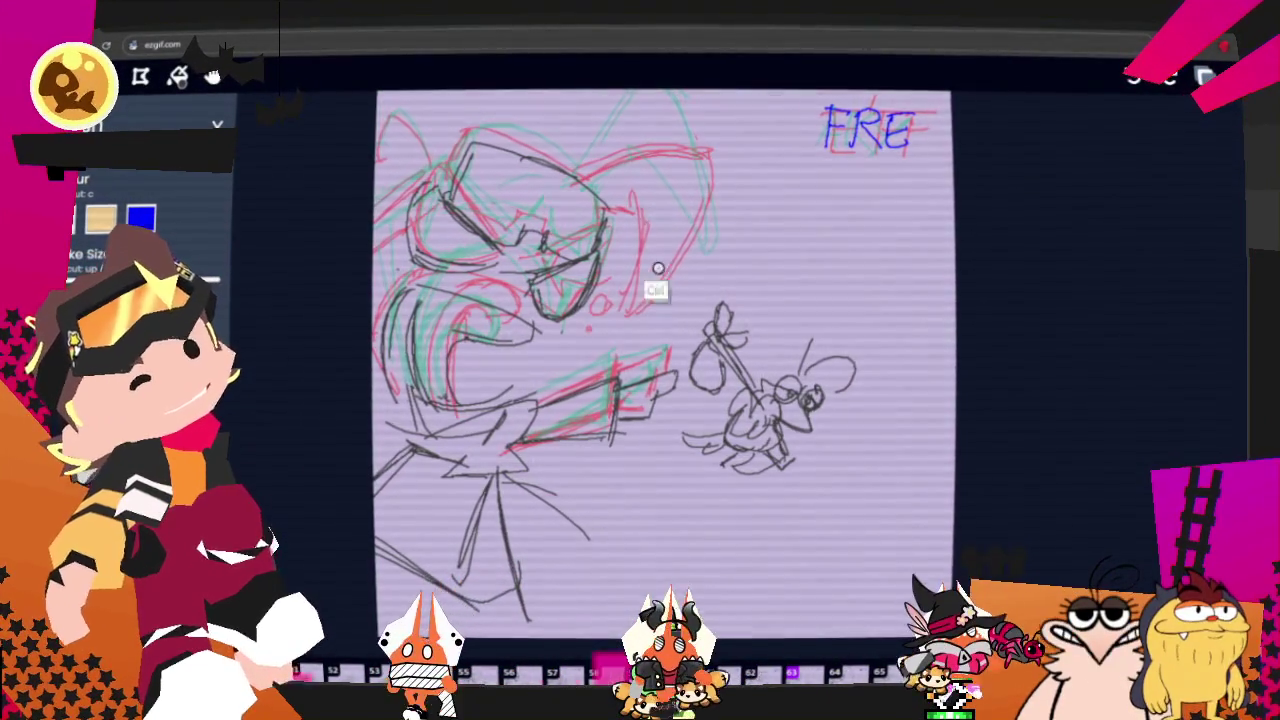
drag(703, 165, 693, 285)
drag(634, 136, 700, 128)
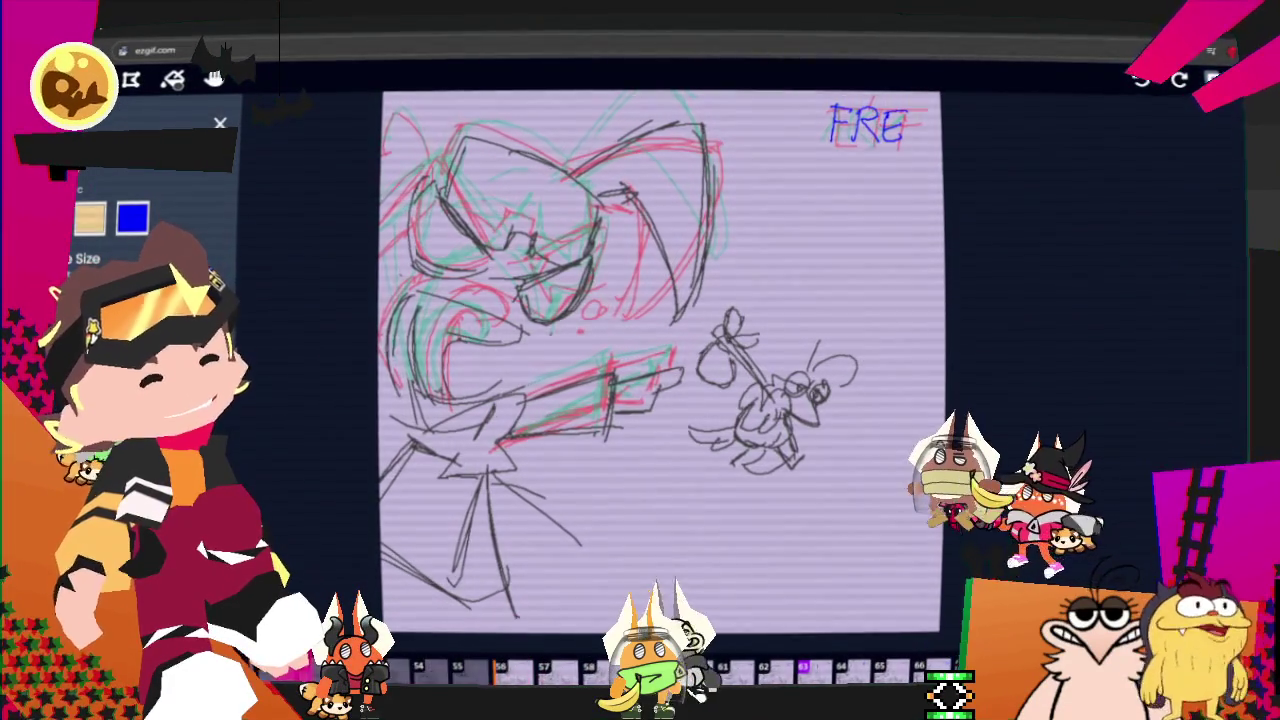
Step back a frame, stop playback, and step back again to land on the BYE frame.
key(Left)
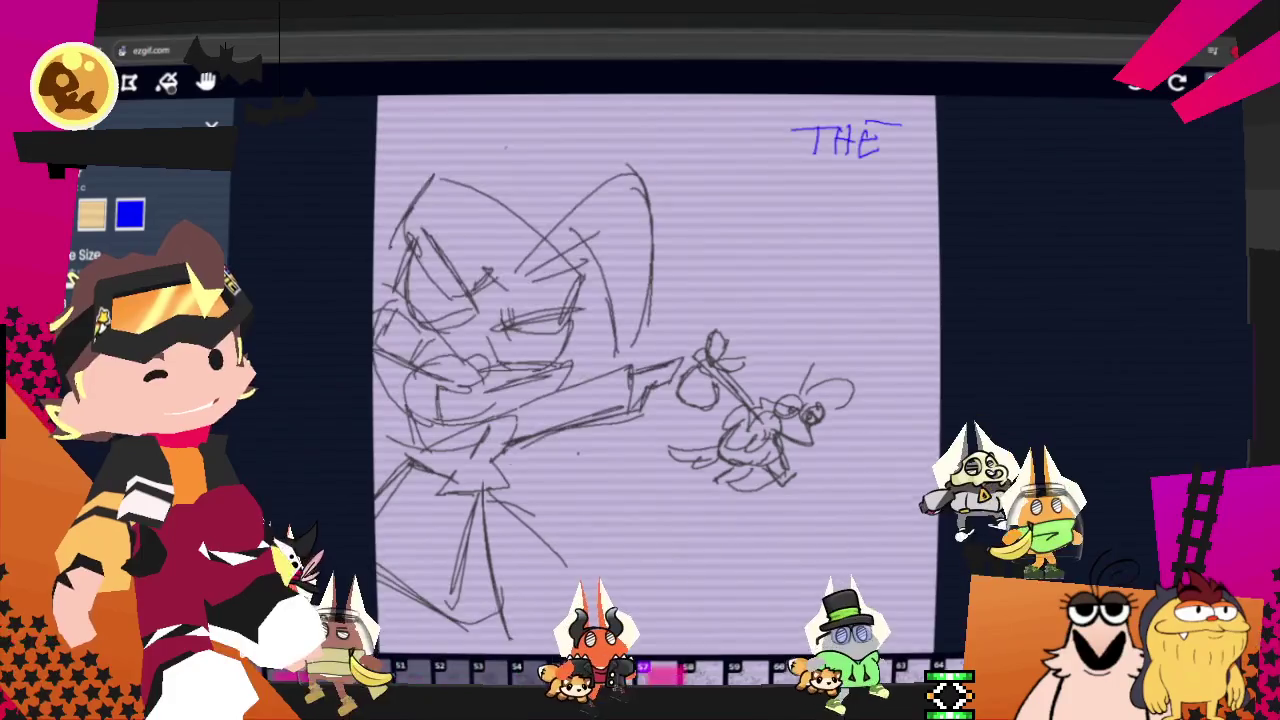
key(space)
key(Left)
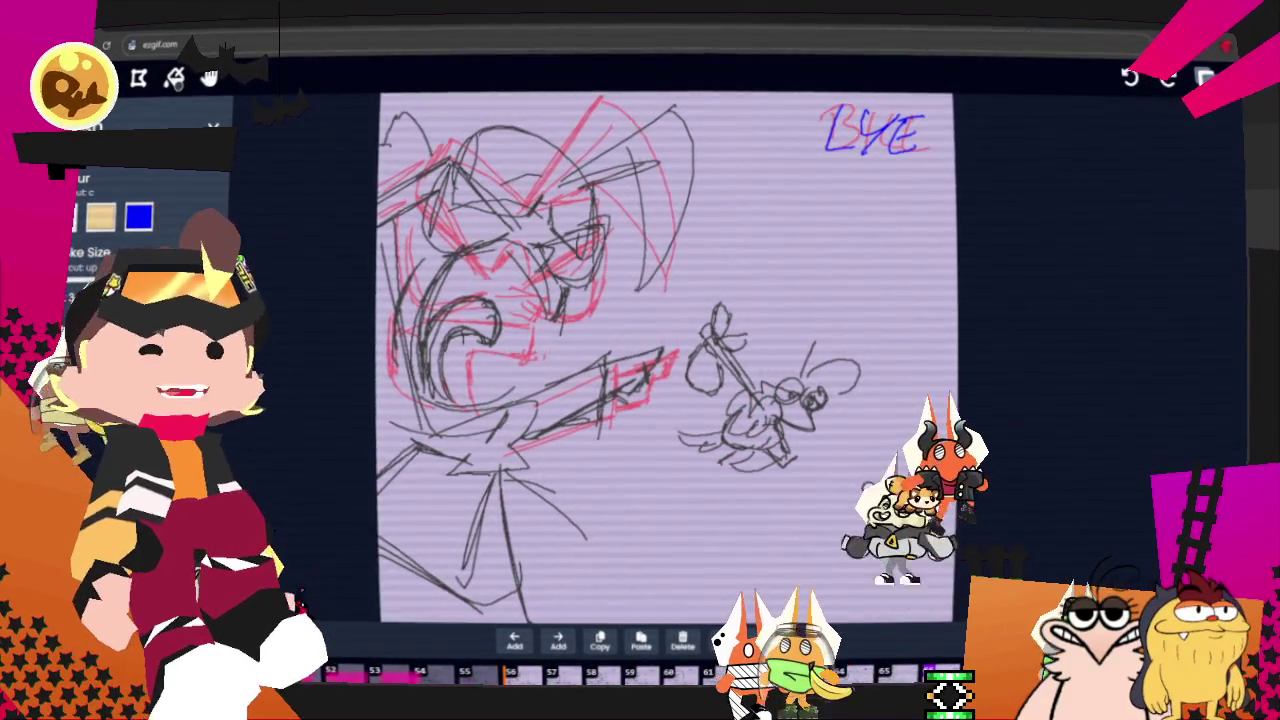
Erase the black upper-head lines, then sketch new dark face strokes and a small curve near the chin.
key(e)
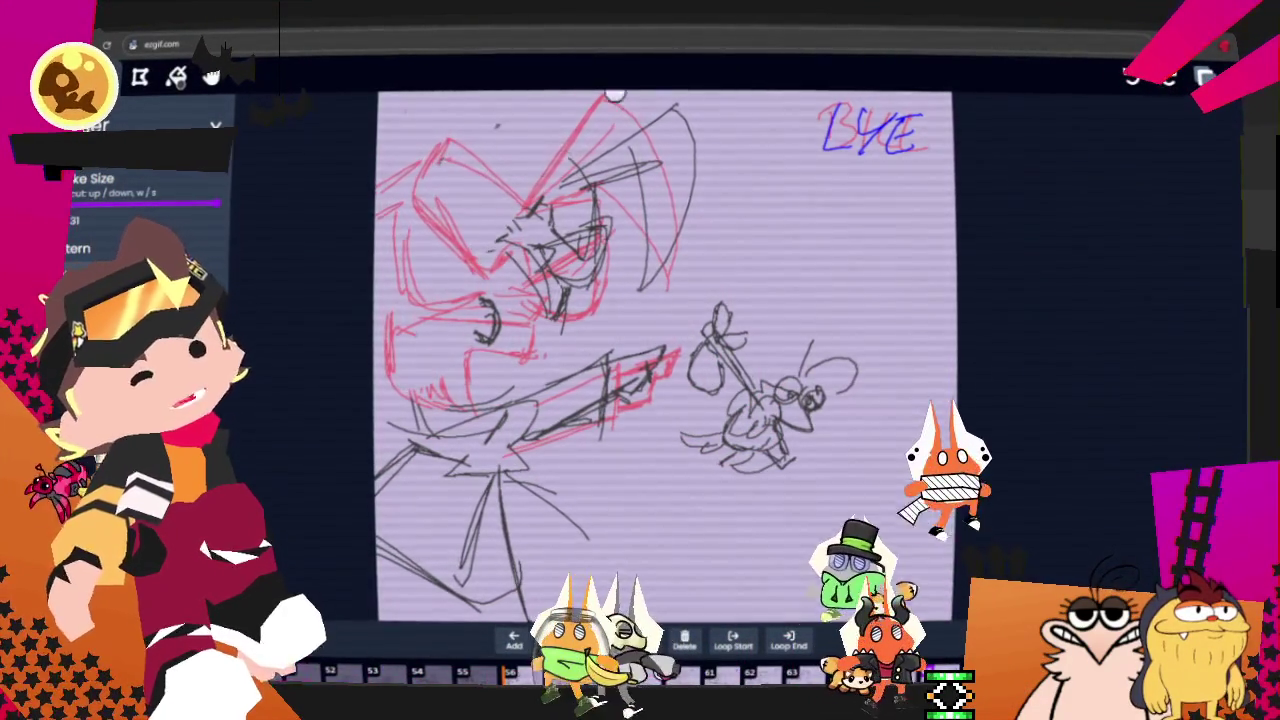
drag(614, 95, 651, 146)
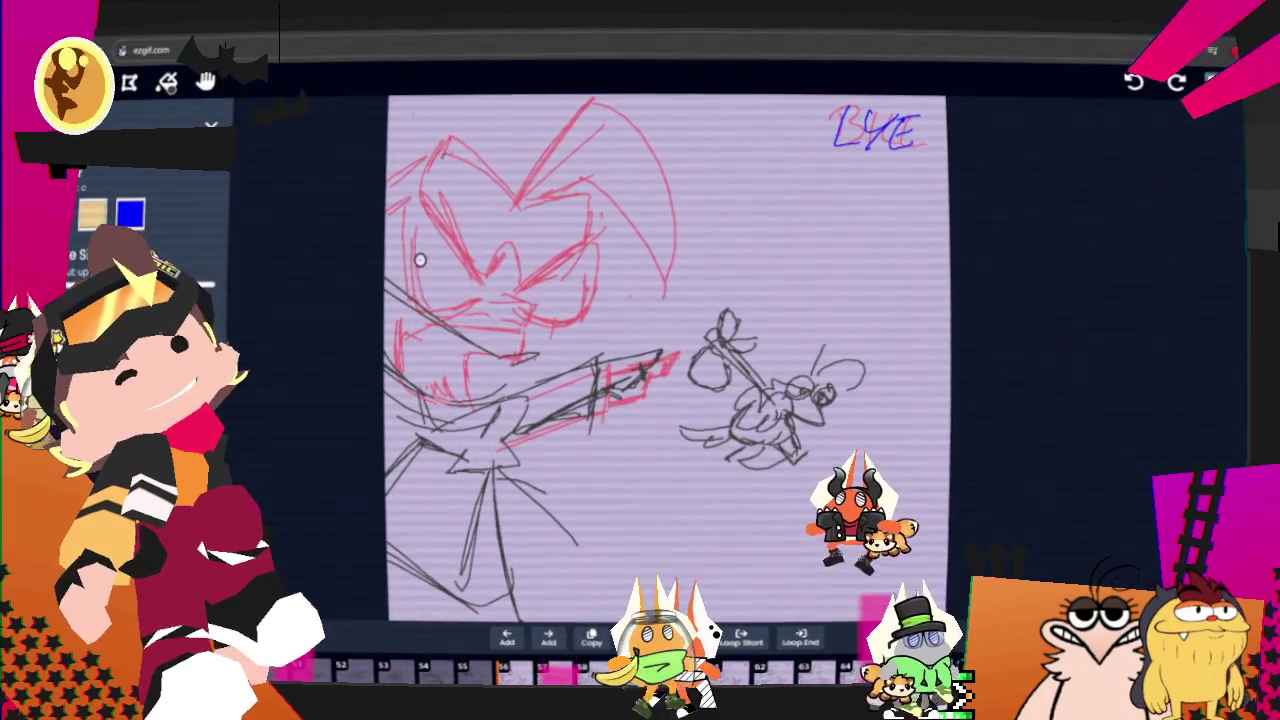
drag(409, 215, 440, 290)
drag(425, 195, 485, 280)
mouse_move(440, 220)
mouse_down()
mouse_move(505, 315)
mouse_move(476, 302)
mouse_up()
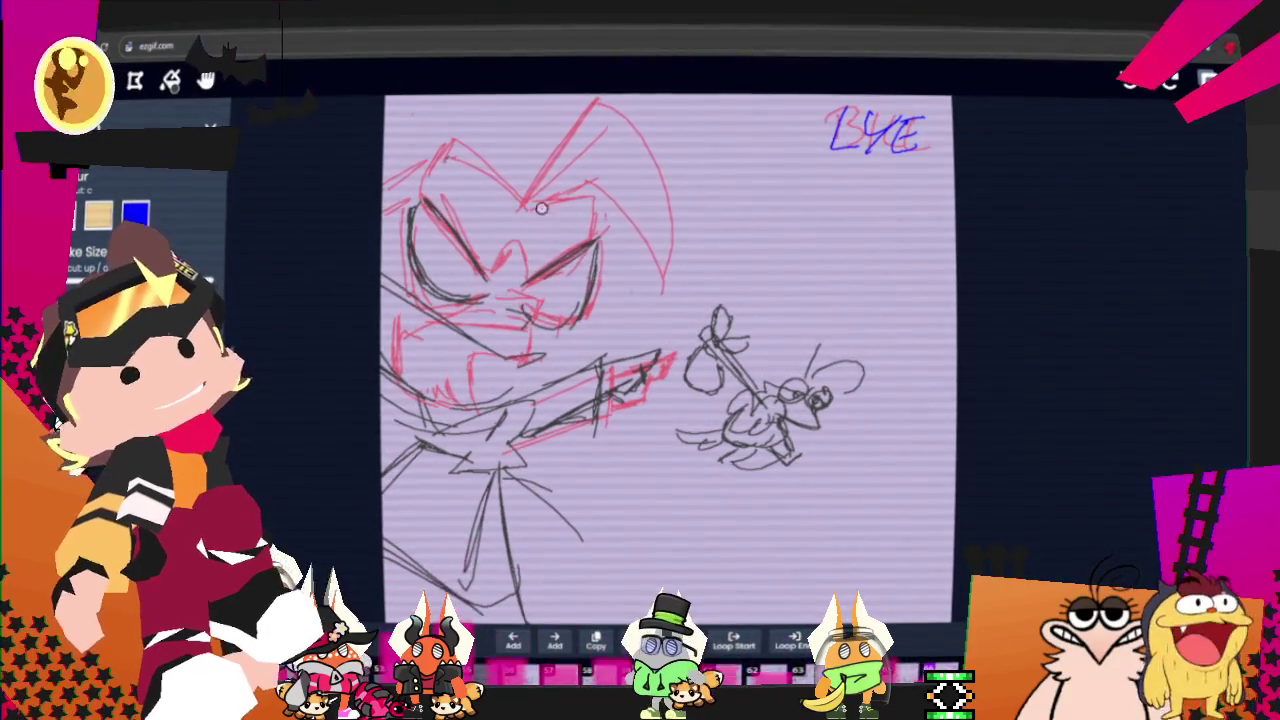
key(ctrl)
drag(557, 321, 574, 319)
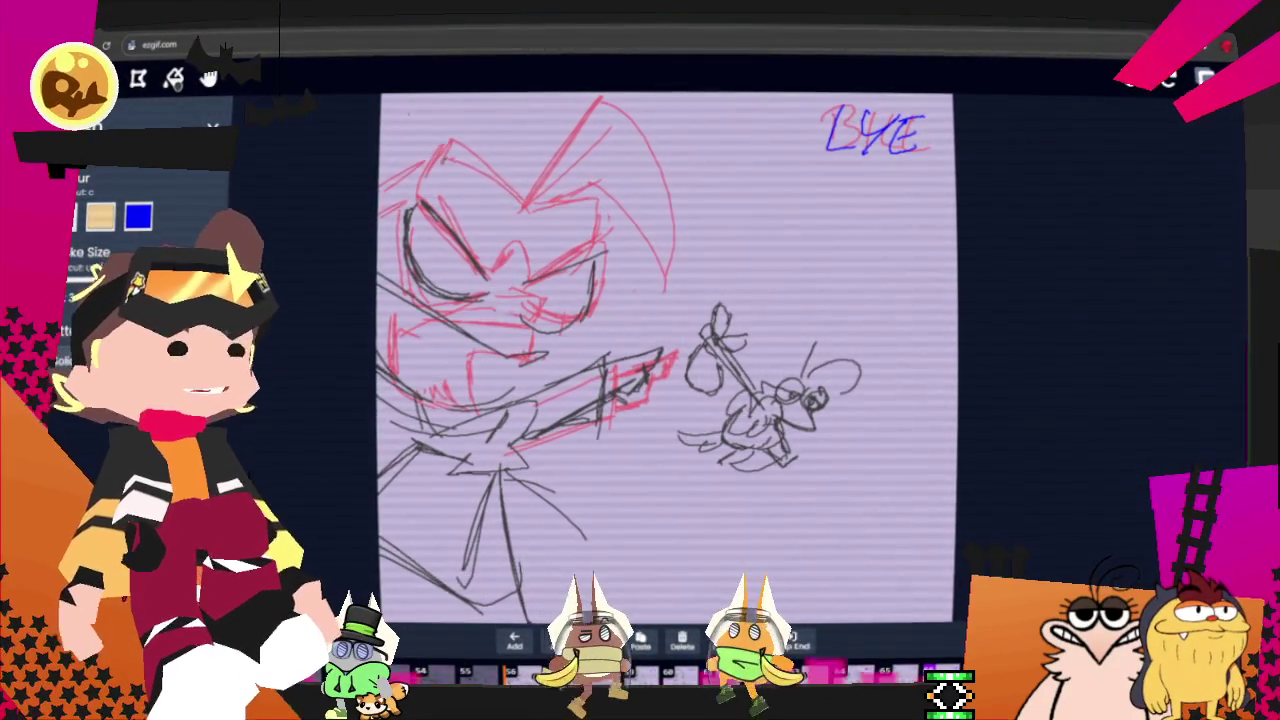
Exit to the Creations gallery through the More menu, then open another animation for editing.
click(1205, 78)
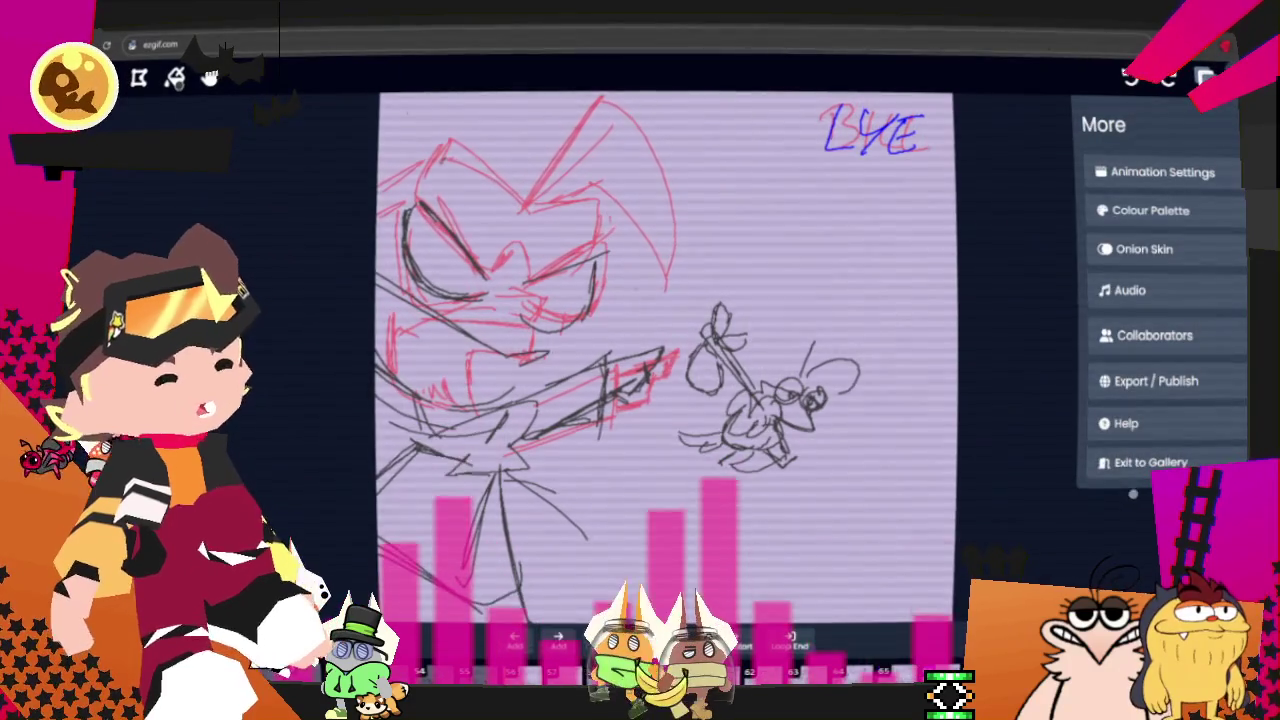
click(1150, 462)
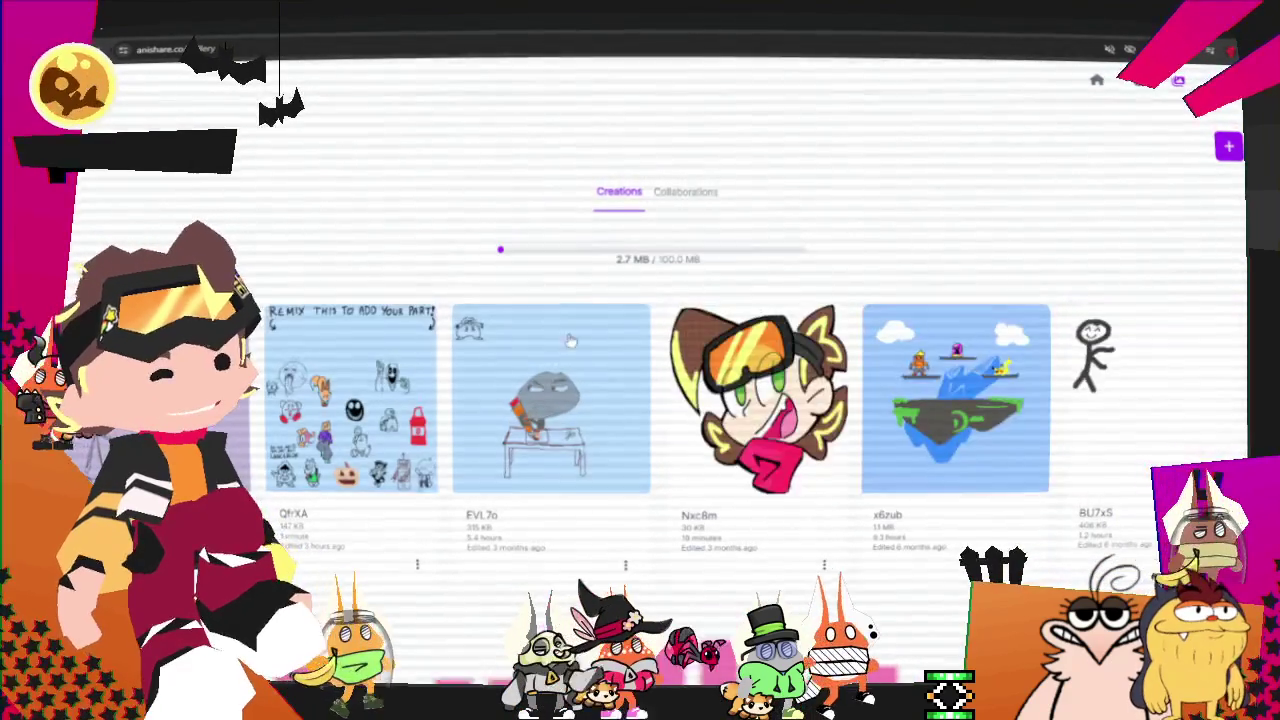
click(1228, 146)
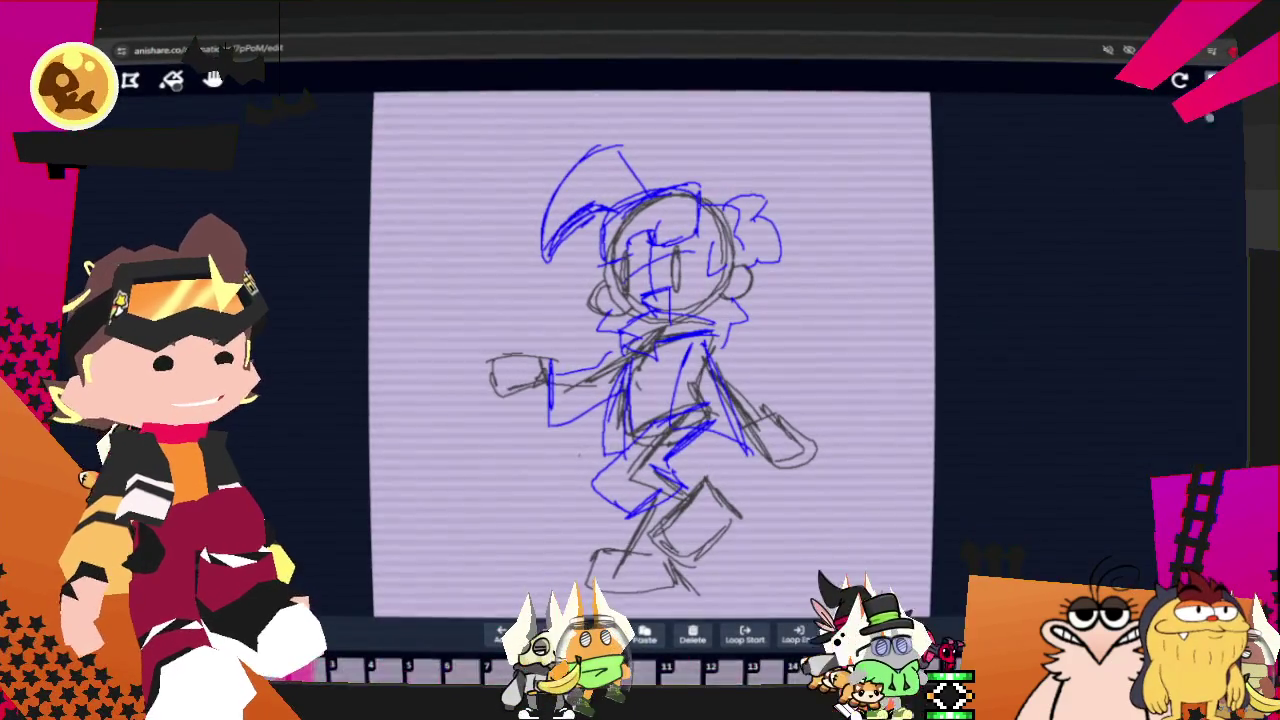
View the animation's collaborators list from the More menu, then dismiss it with Escape.
click(1213, 80)
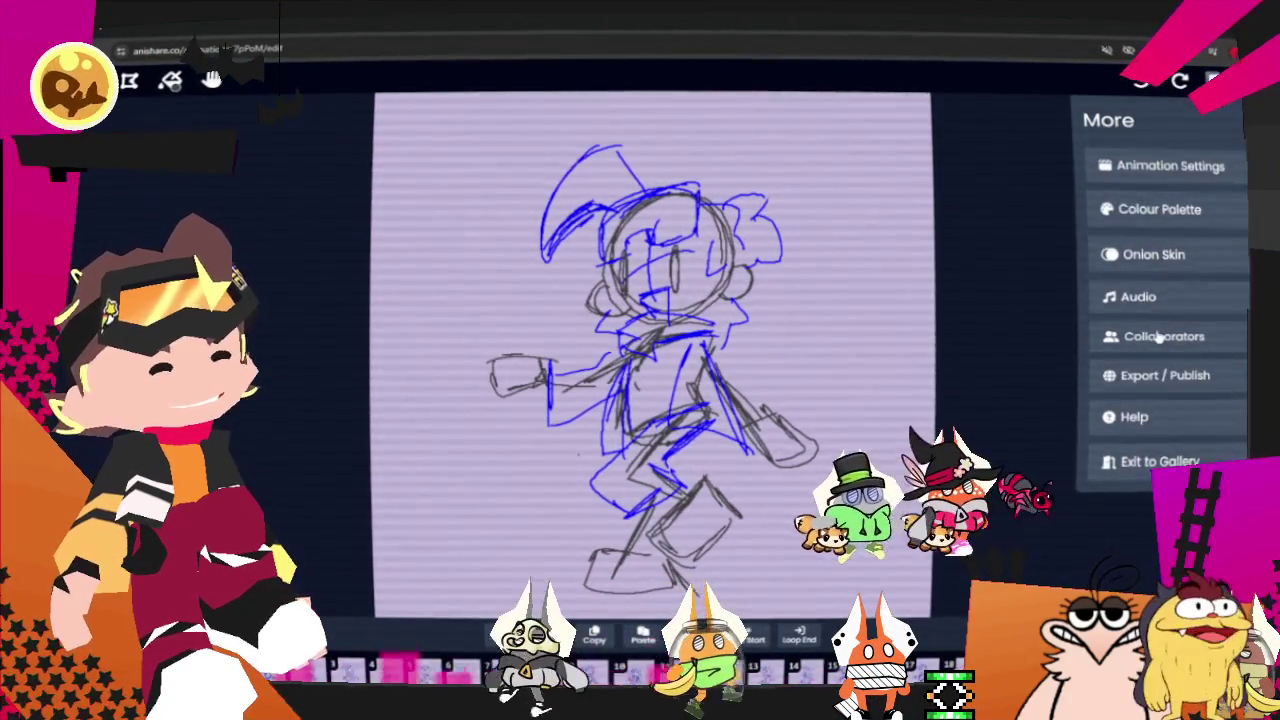
click(1158, 337)
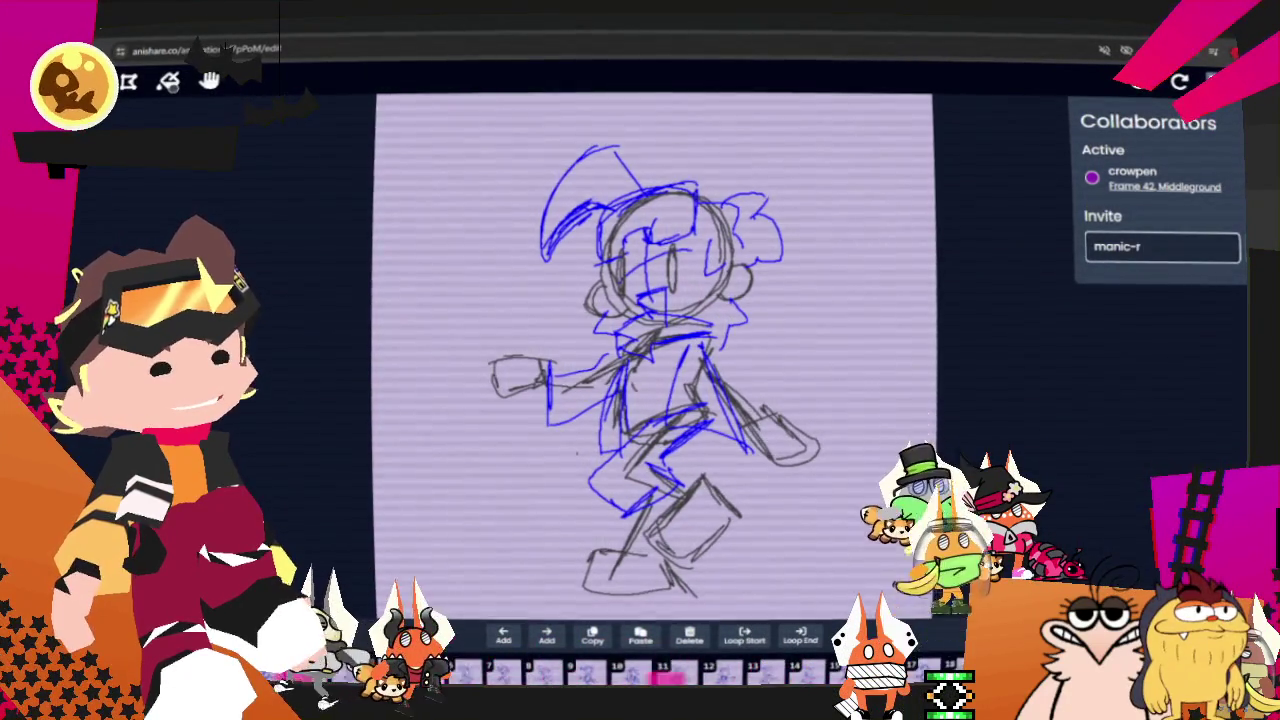
key(Escape)
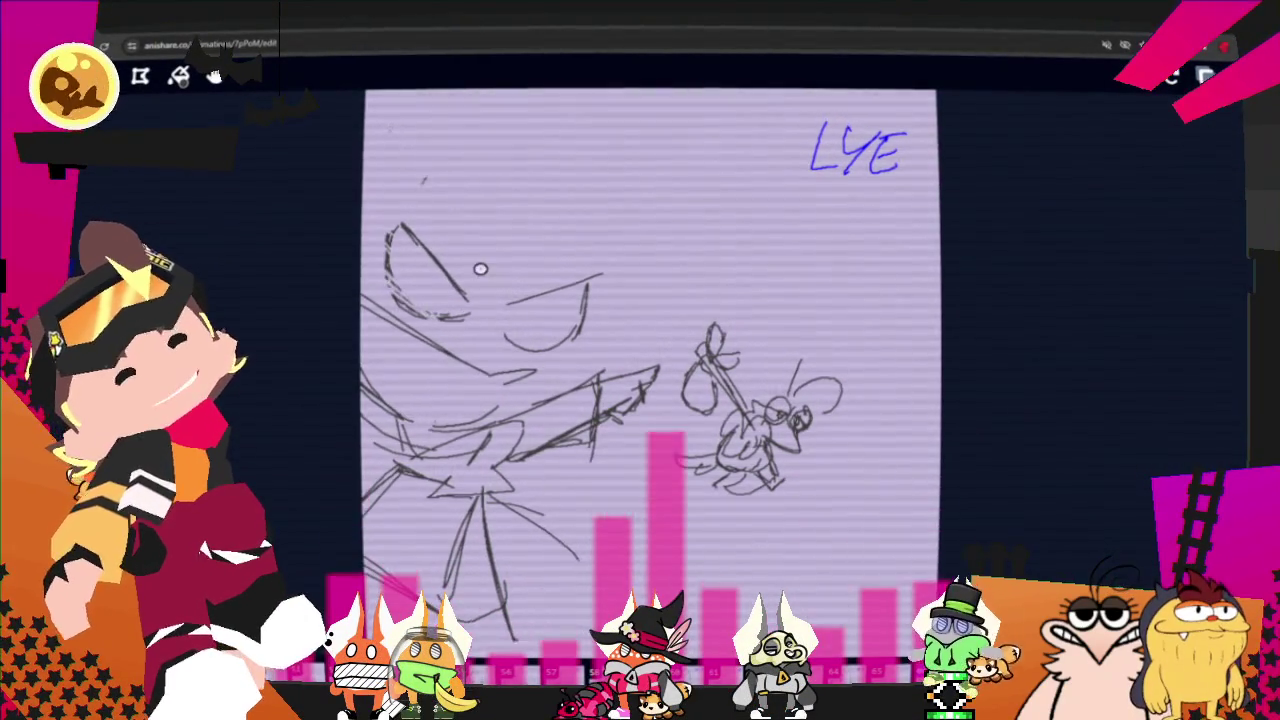
Bring up the brush settings, undo the last rough face strokes with Ctrl+Z, and open the More menu.
click(179, 76)
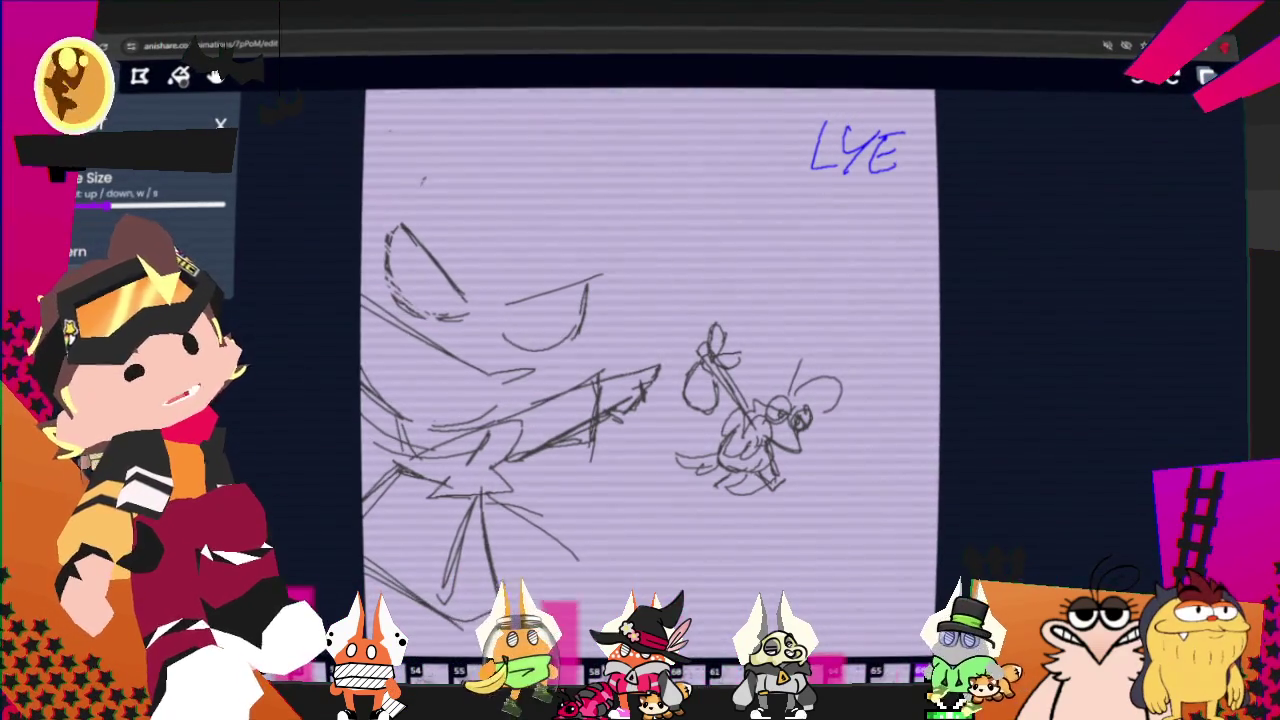
scroll(130, 220, up, 2)
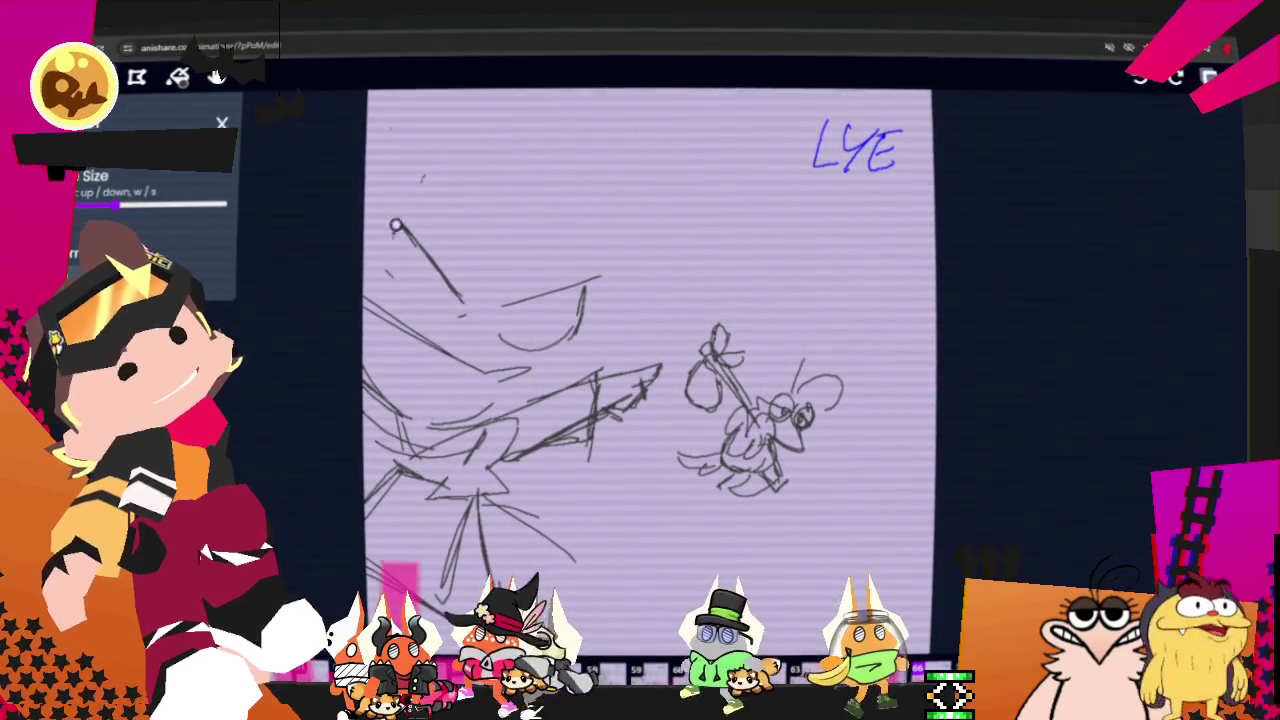
key(ctrl+z)
key(ctrl+z)
key(ctrl+z)
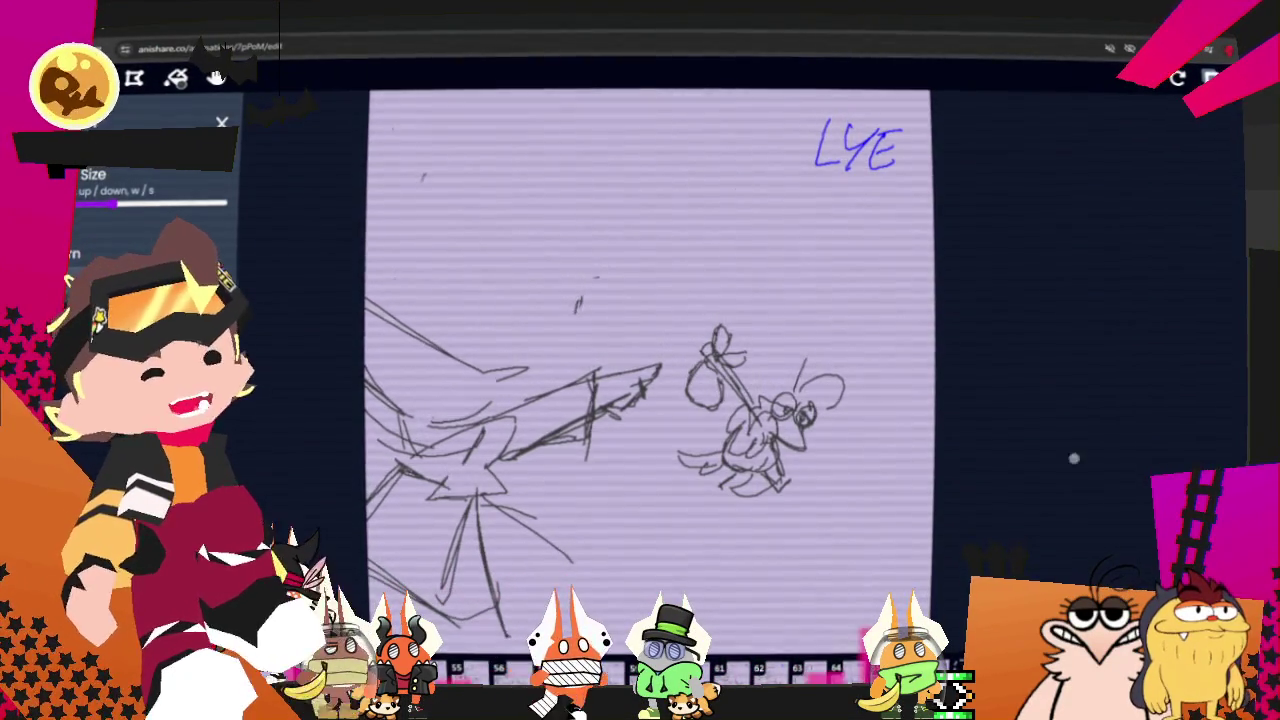
click(1211, 78)
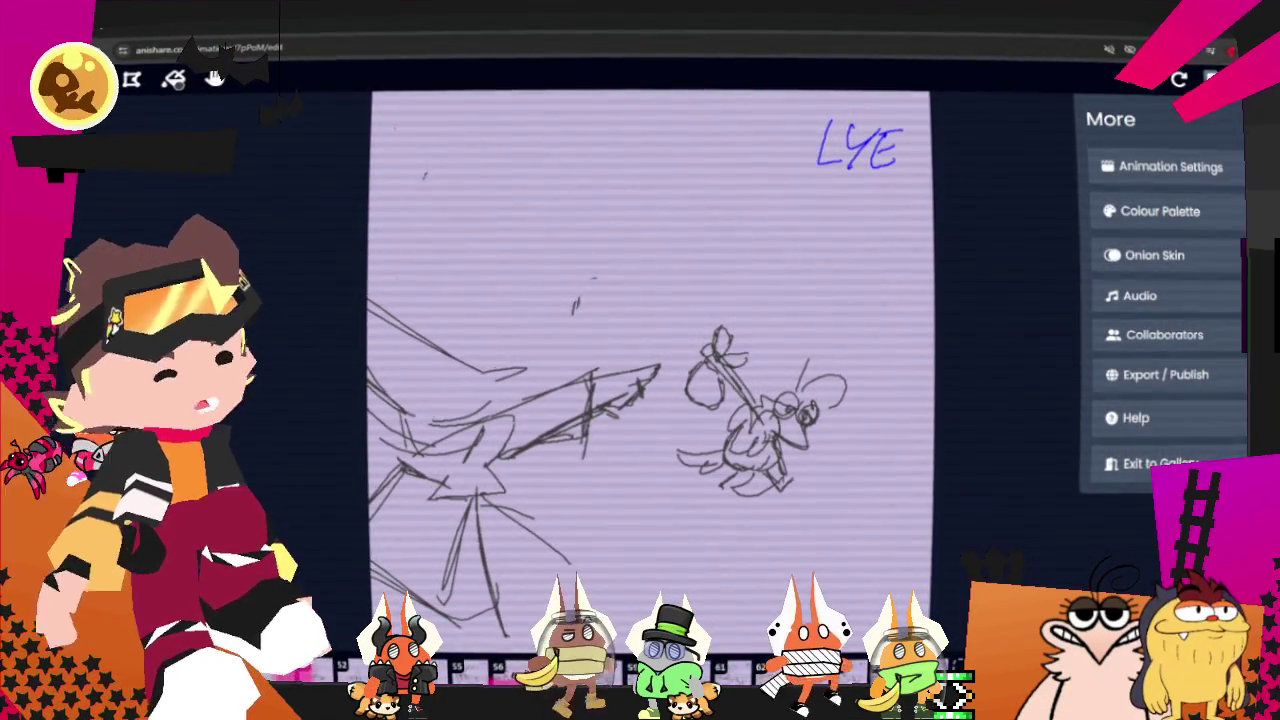
Enable onion skin for the previous and next frames, with the previous frame in red behind LYE.
click(1154, 255)
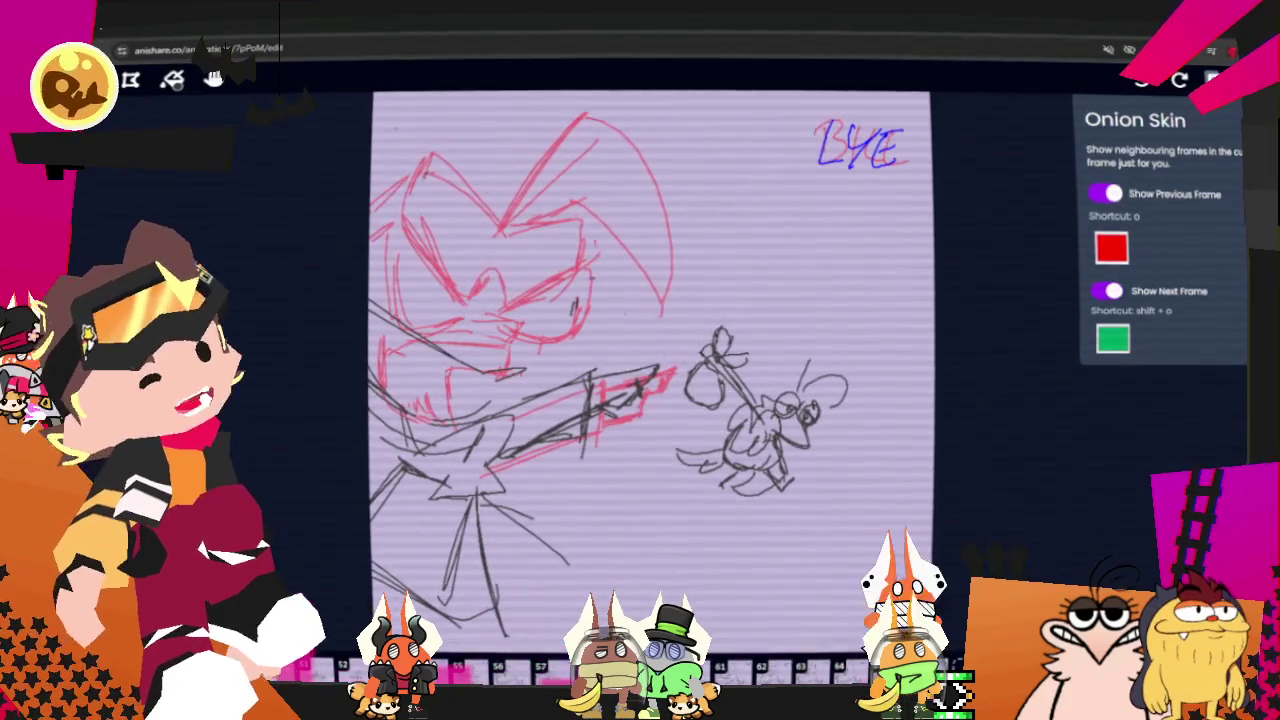
key(Escape)
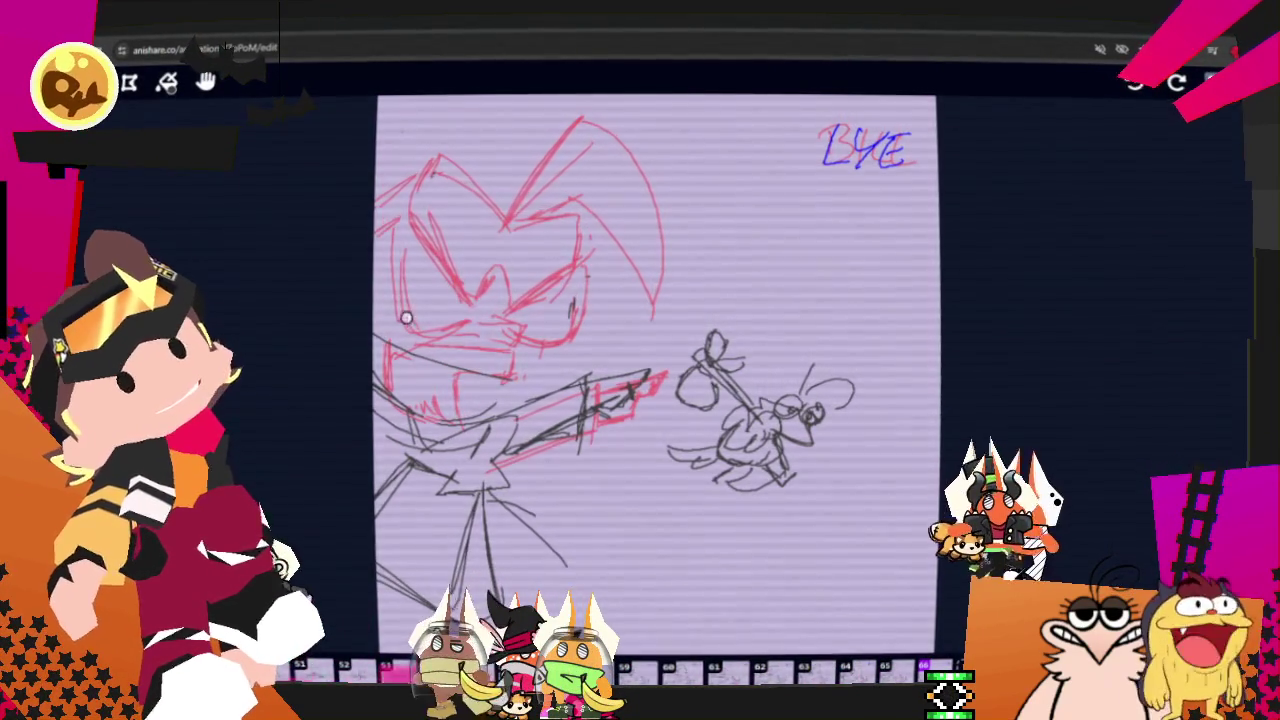
Redraw the face's left side and upper contour on LYE with three dark pencil strokes.
drag(390, 242, 455, 325)
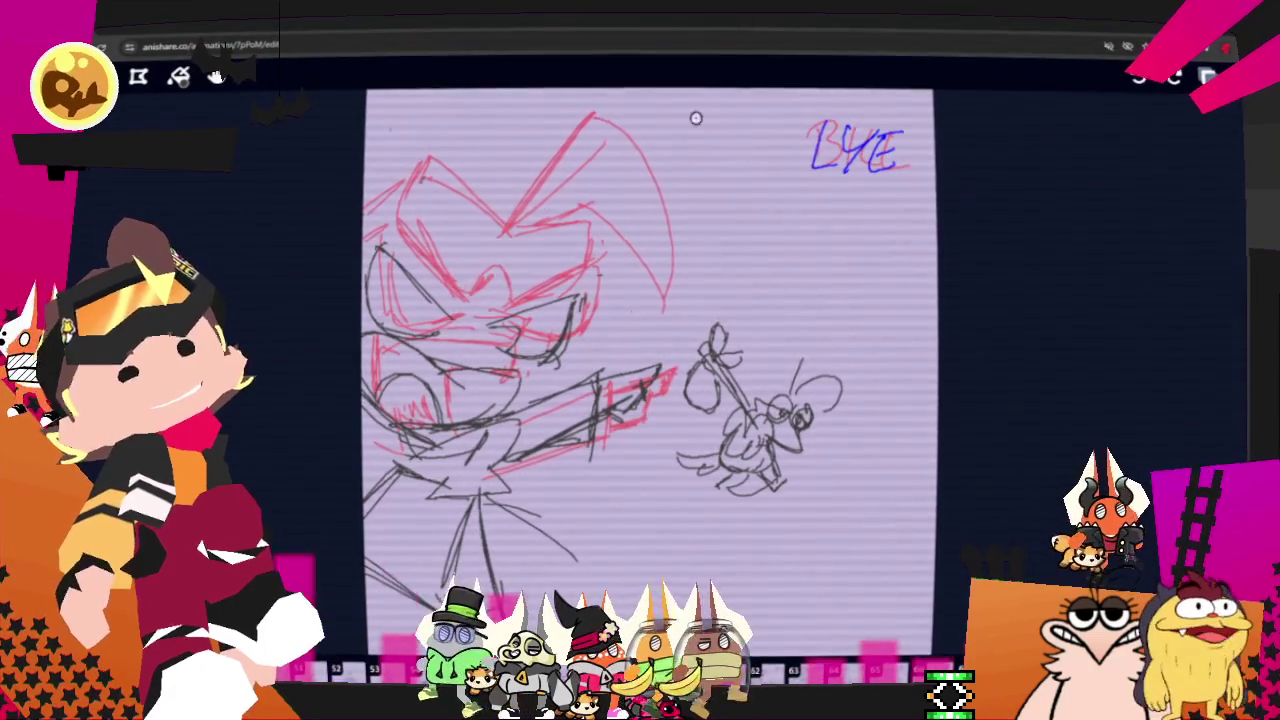
drag(512, 236, 605, 175)
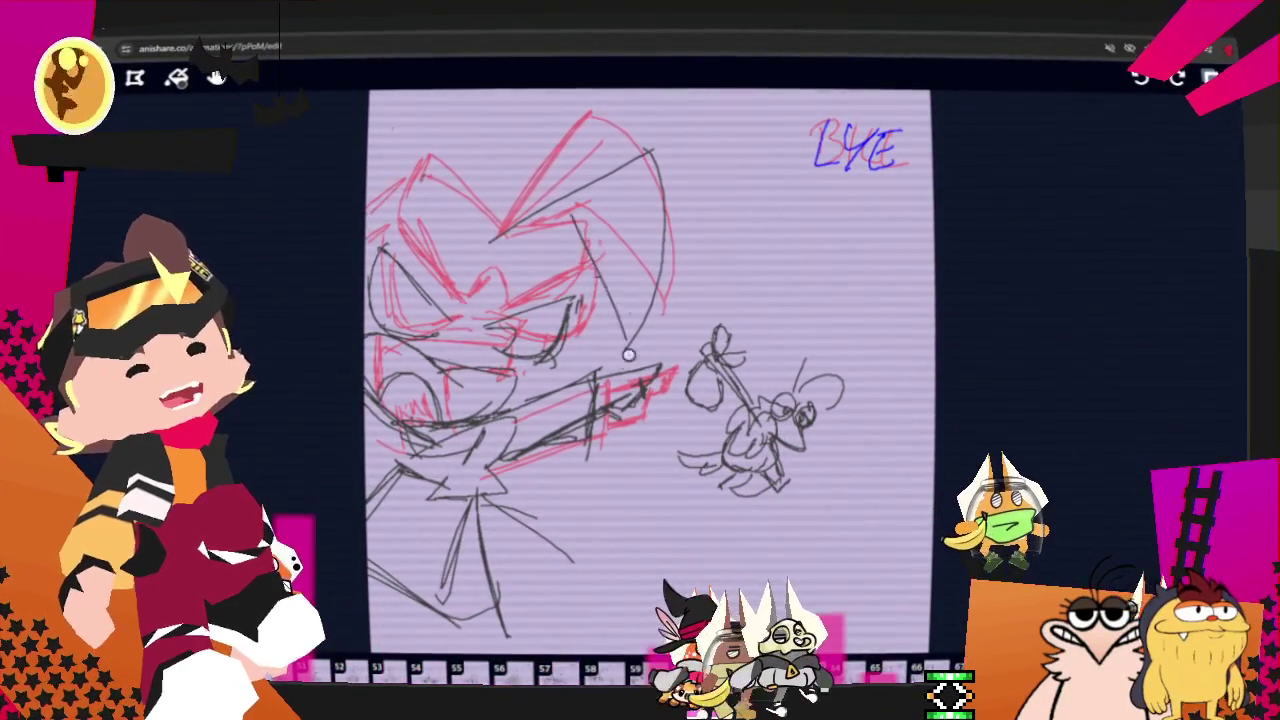
mouse_move(626, 360)
mouse_down()
mouse_move(571, 214)
mouse_move(588, 290)
mouse_up()
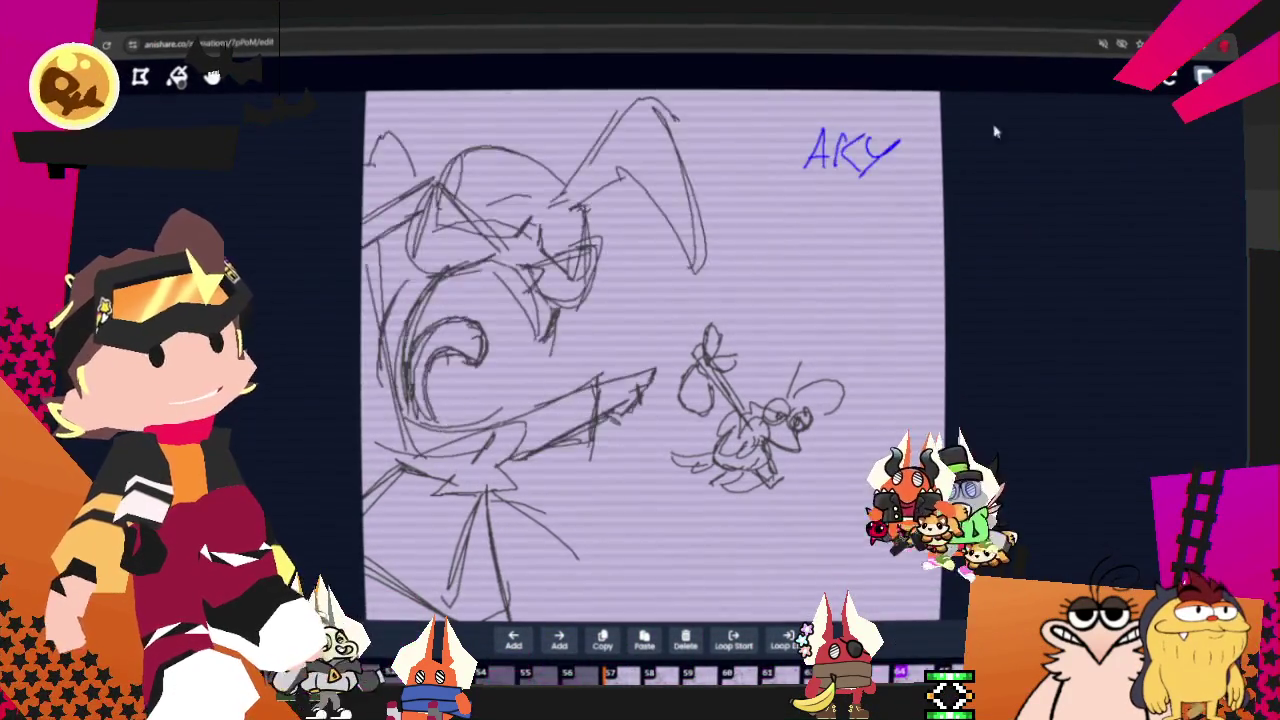
Stop playback, landing on the OGET close-up bug frame.
key(space)
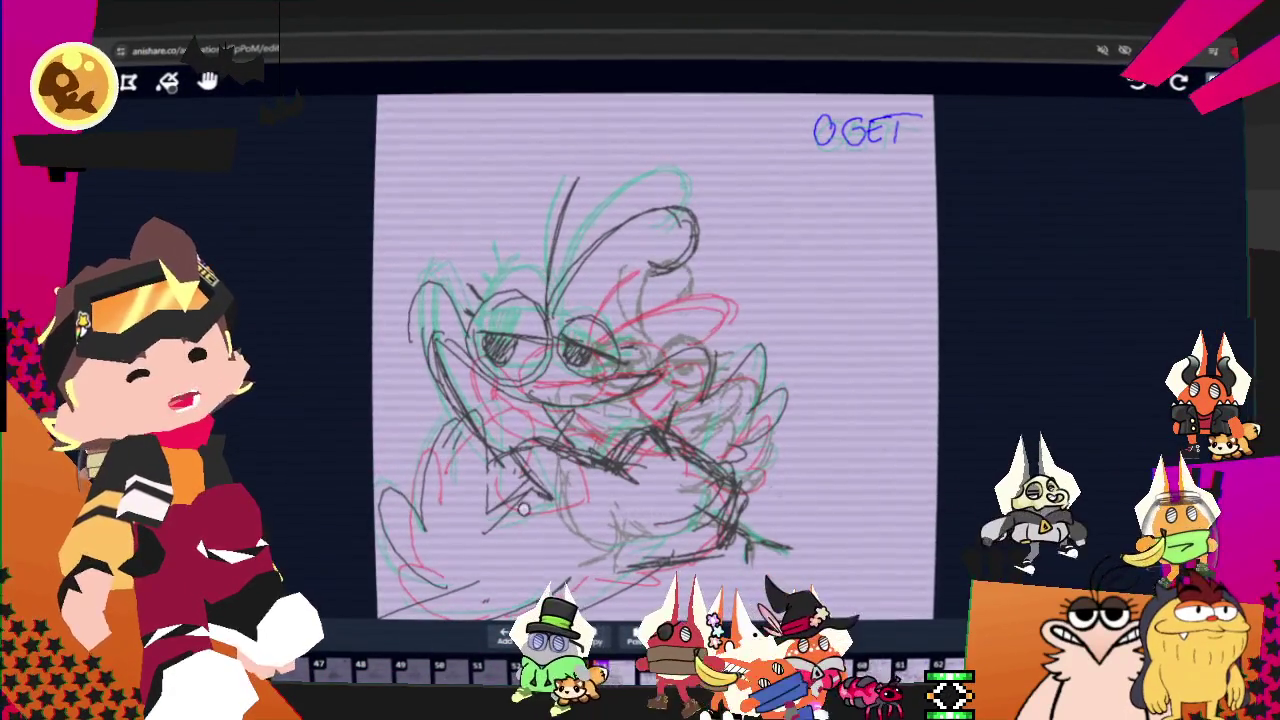
Unmute the site from the browser tab's context menu.
right_click(226, 48)
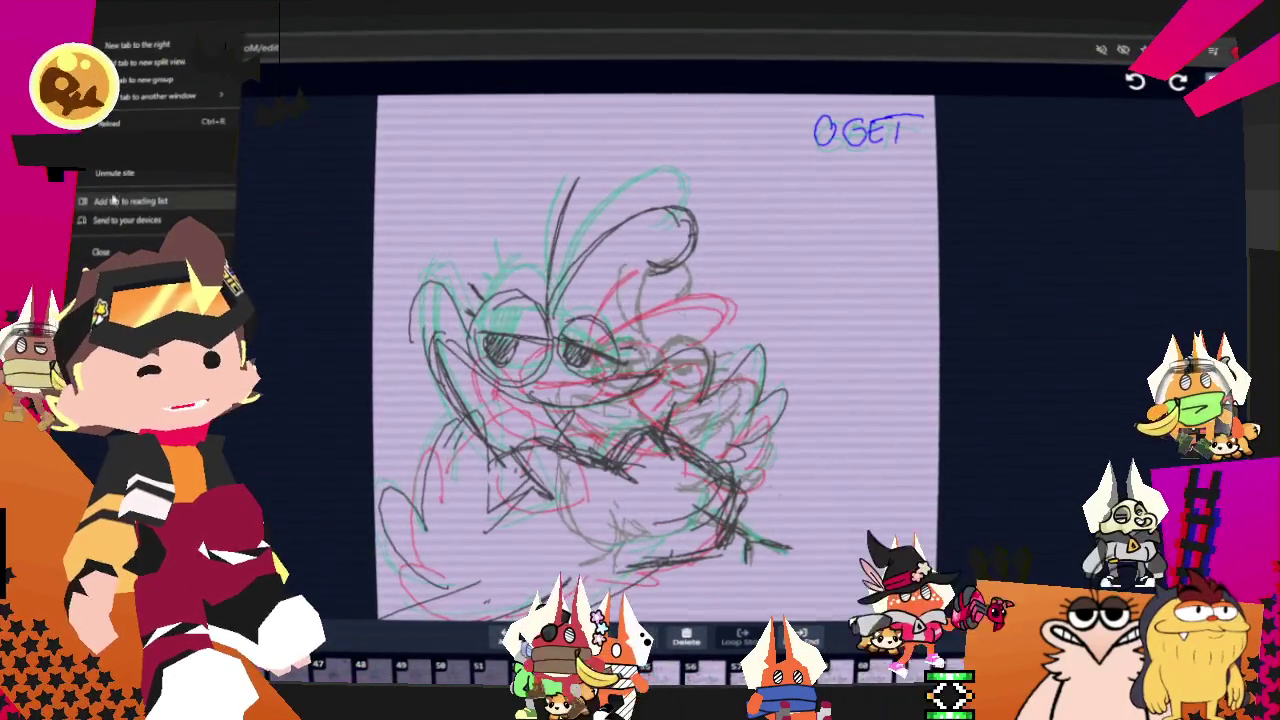
click(118, 175)
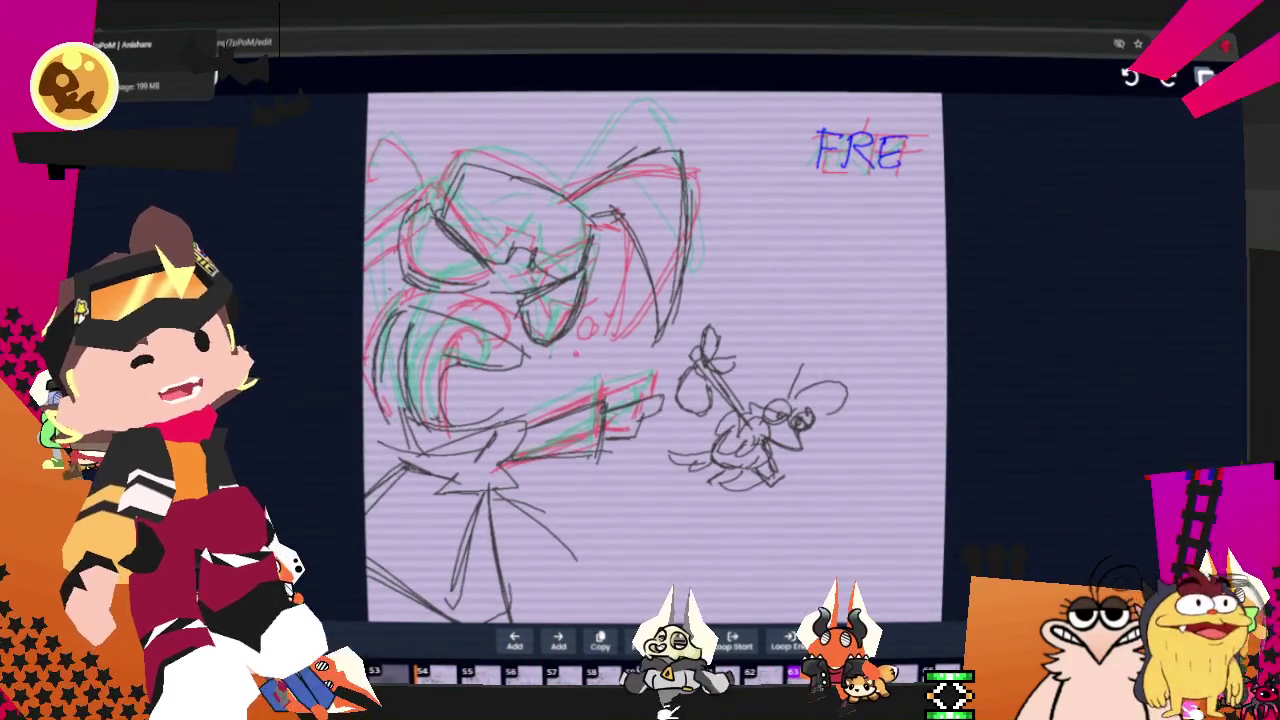
Re-mute the site, then step four frames forward and one back to reach THE.
right_click(130, 44)
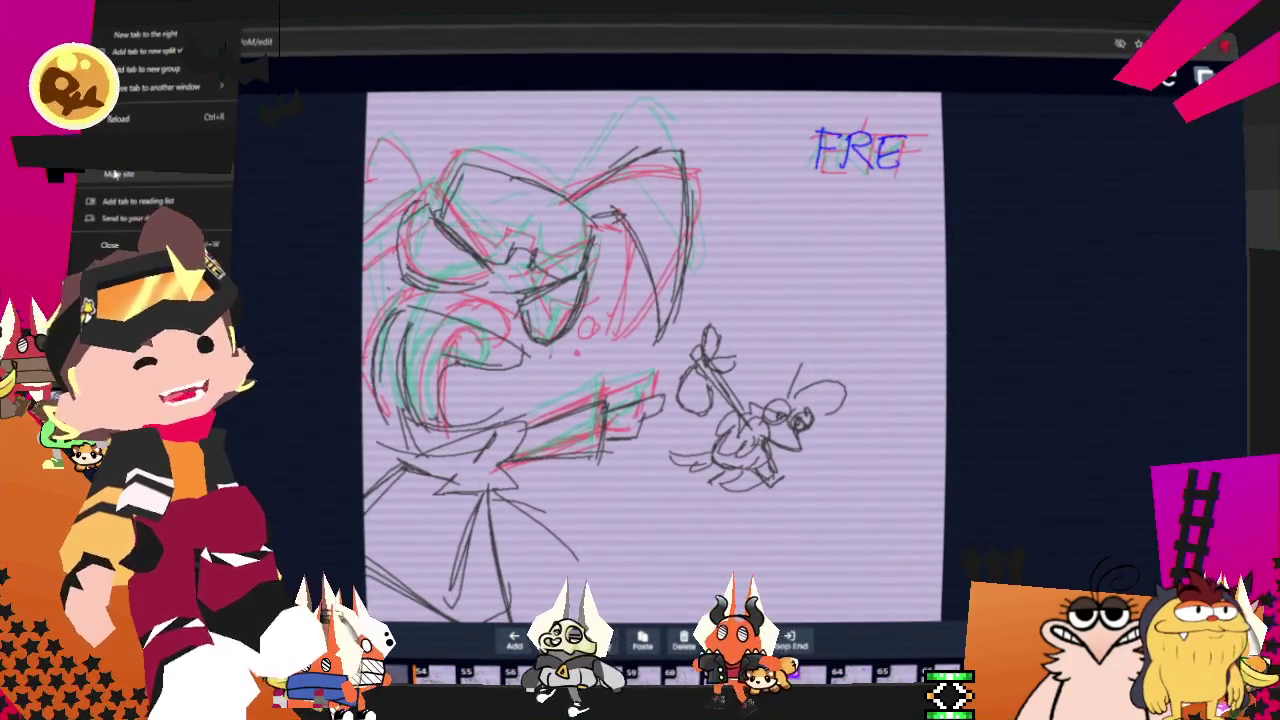
click(115, 173)
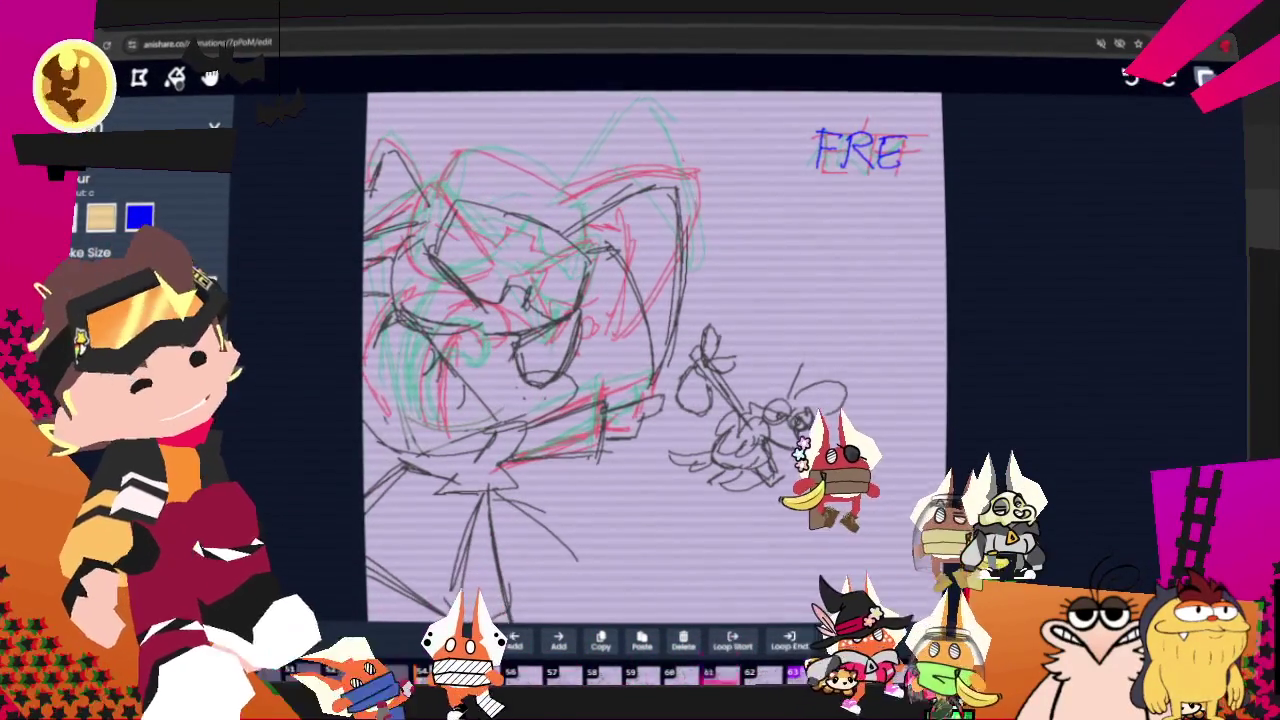
key(Right)
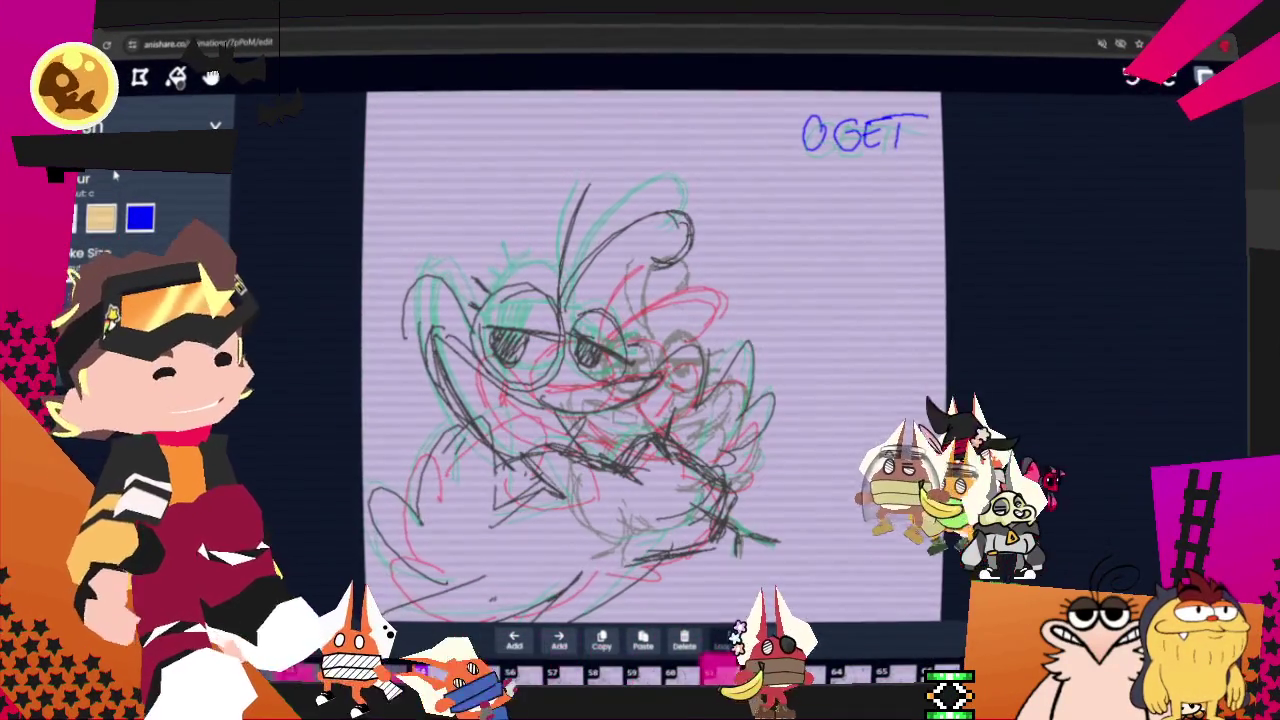
key(Right)
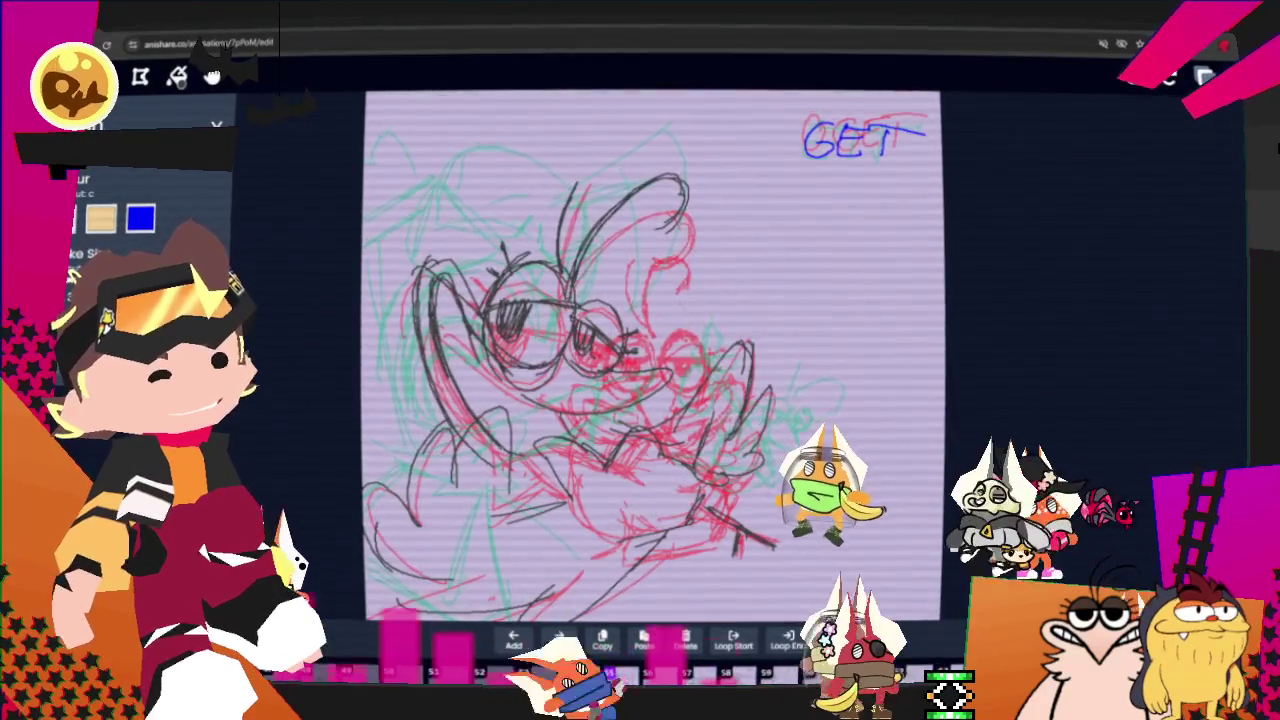
key(Right)
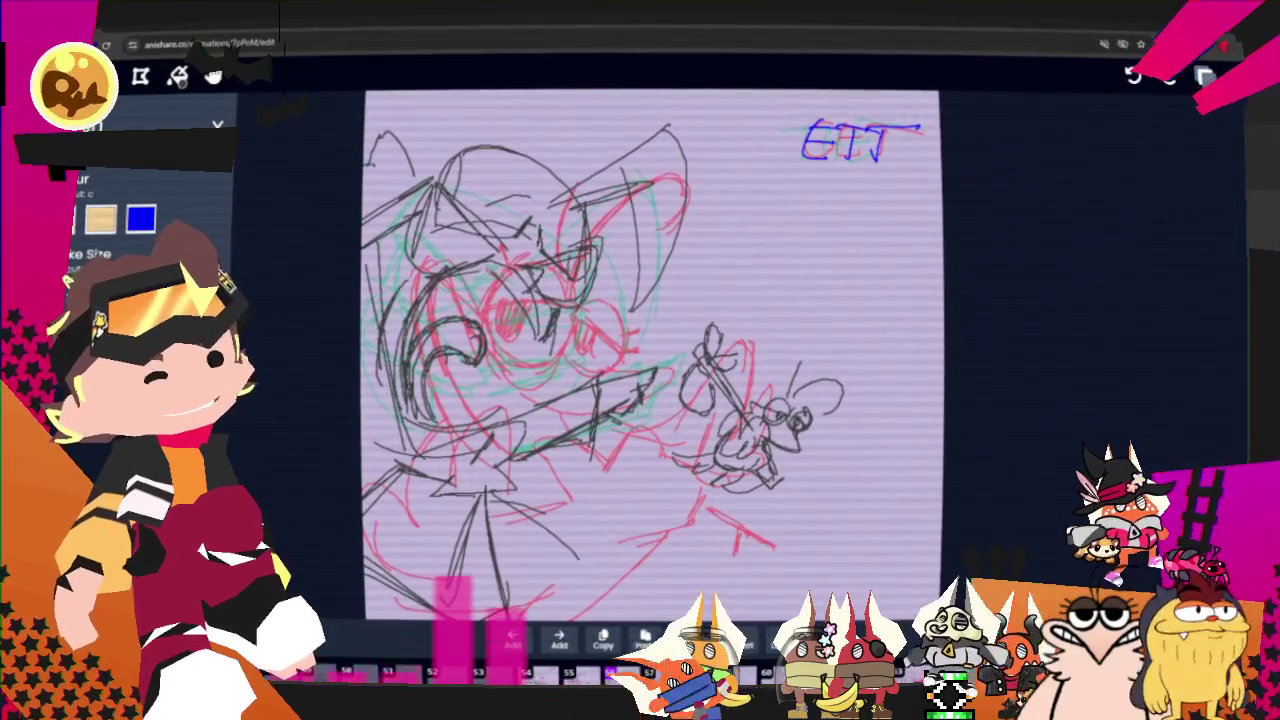
key(Right)
key(Left)
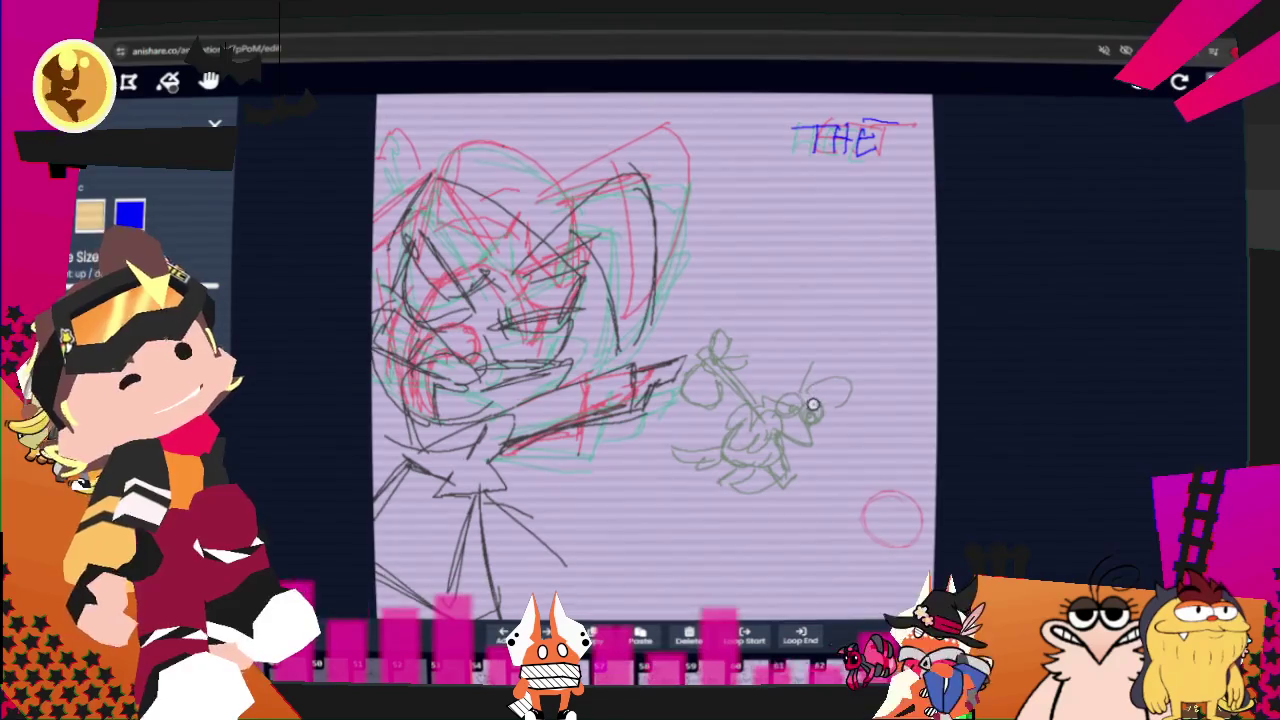
Add dark pencil lines over the bug sketch and around the flower by the hand.
drag(804, 395, 776, 397)
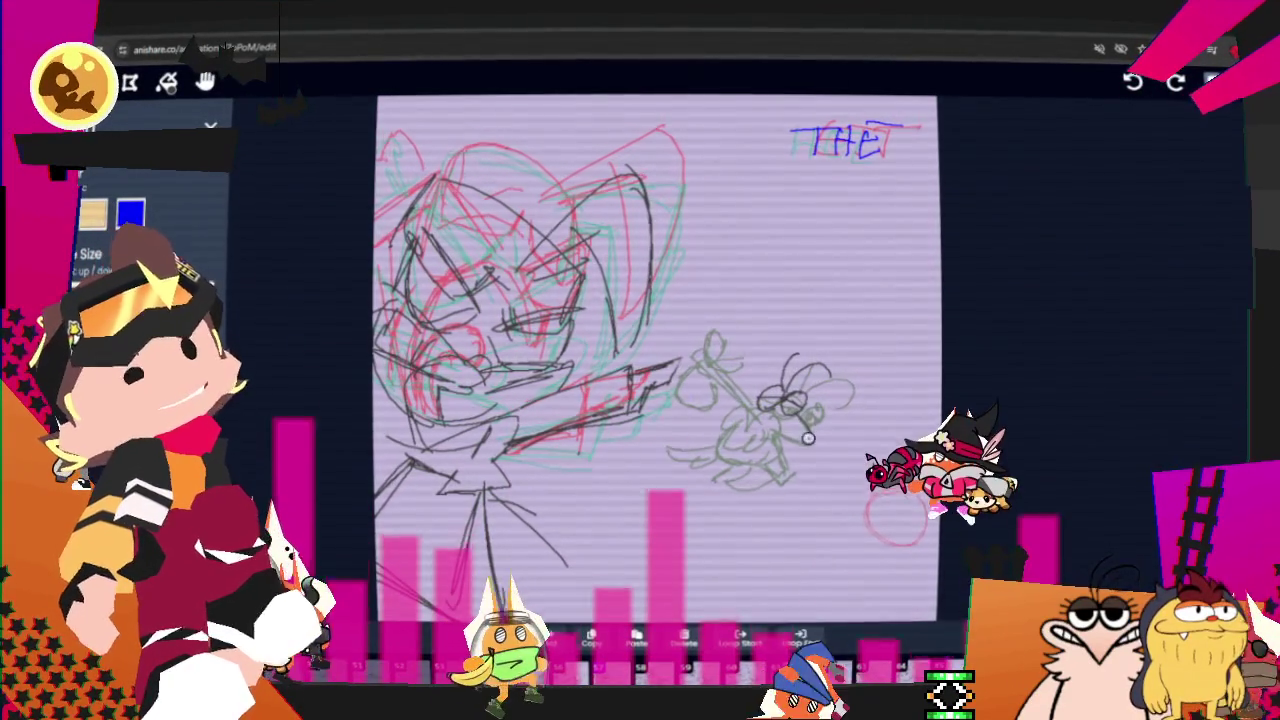
drag(798, 418, 764, 448)
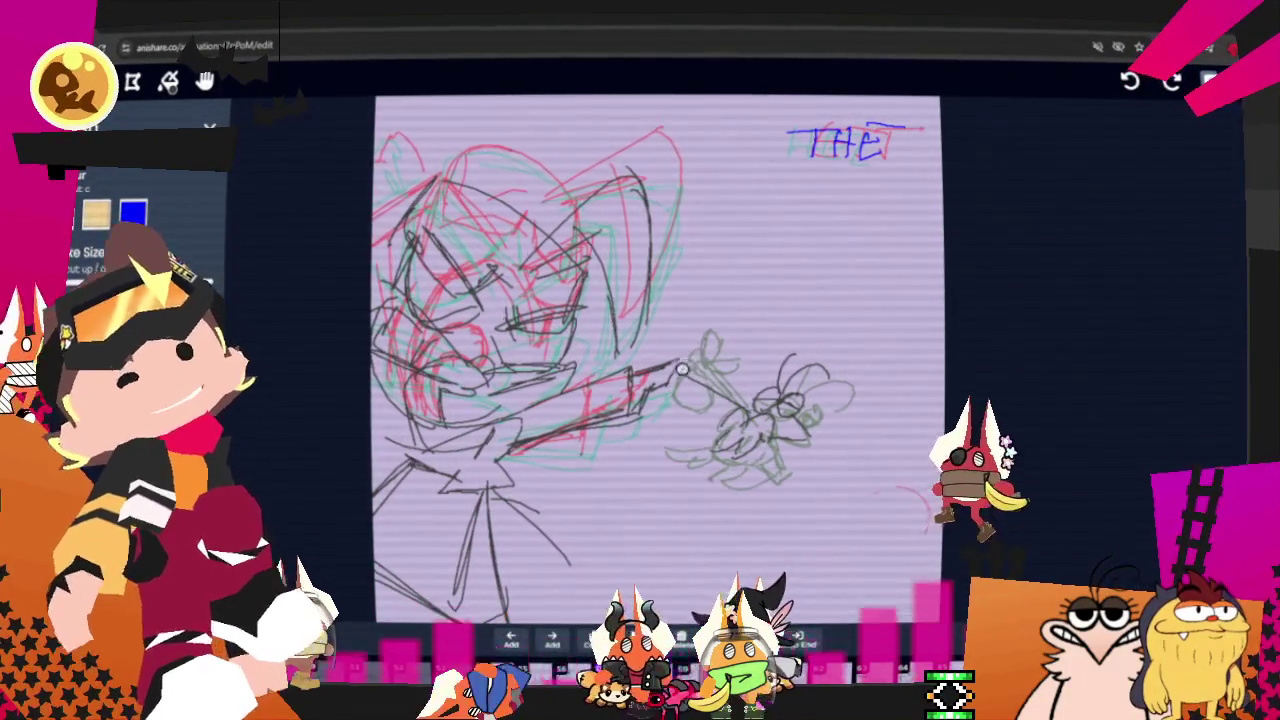
drag(696, 357, 691, 387)
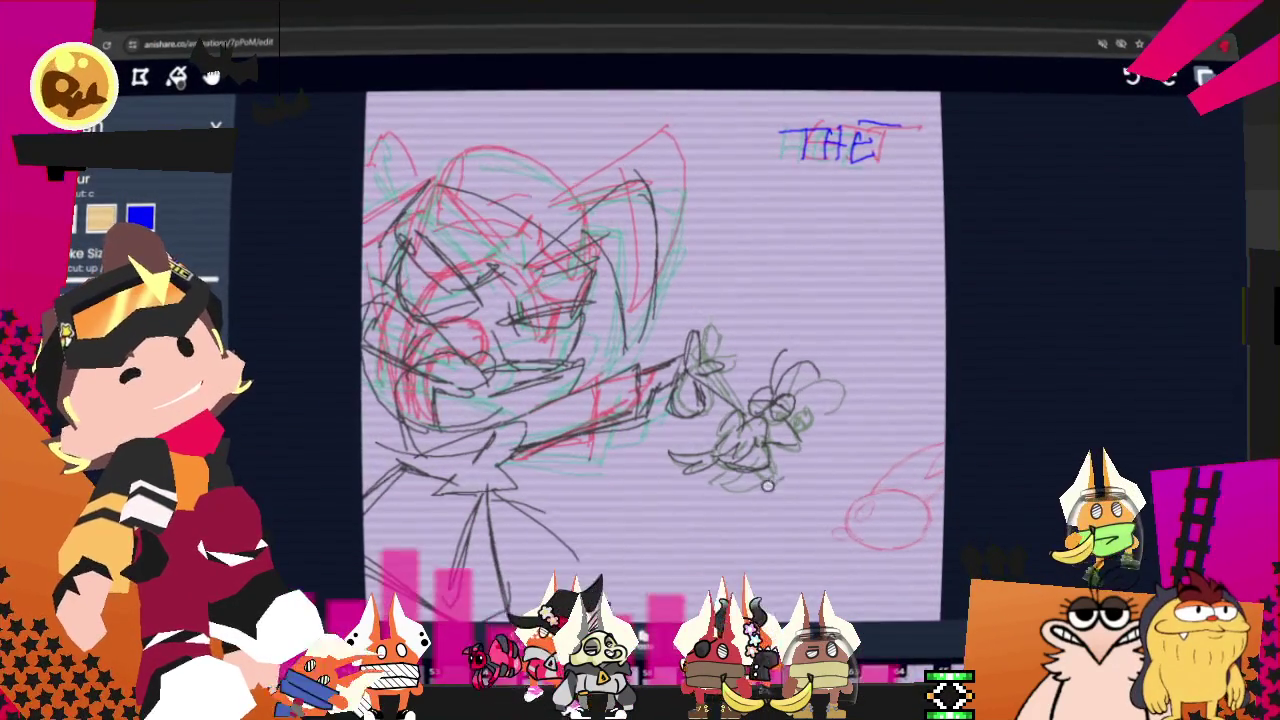
key(ctrl)
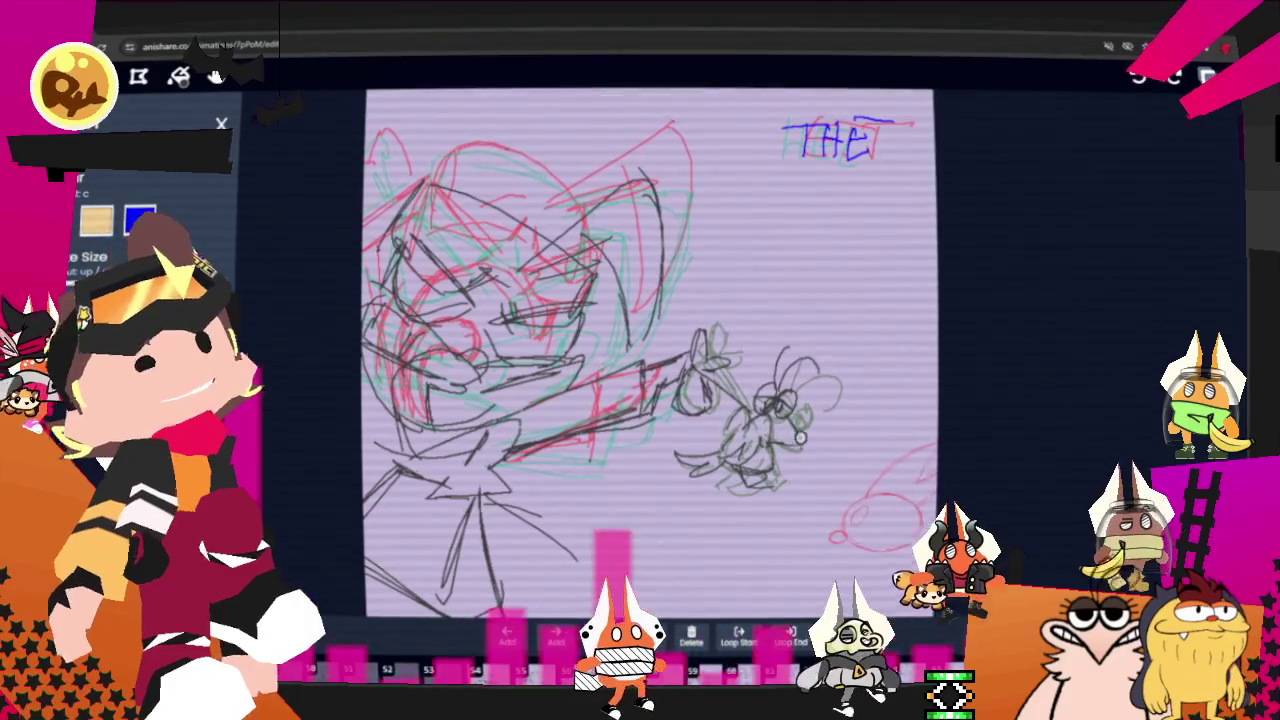
With the Selection tool, lasso around the bug sketch on the THE frame.
key(s)
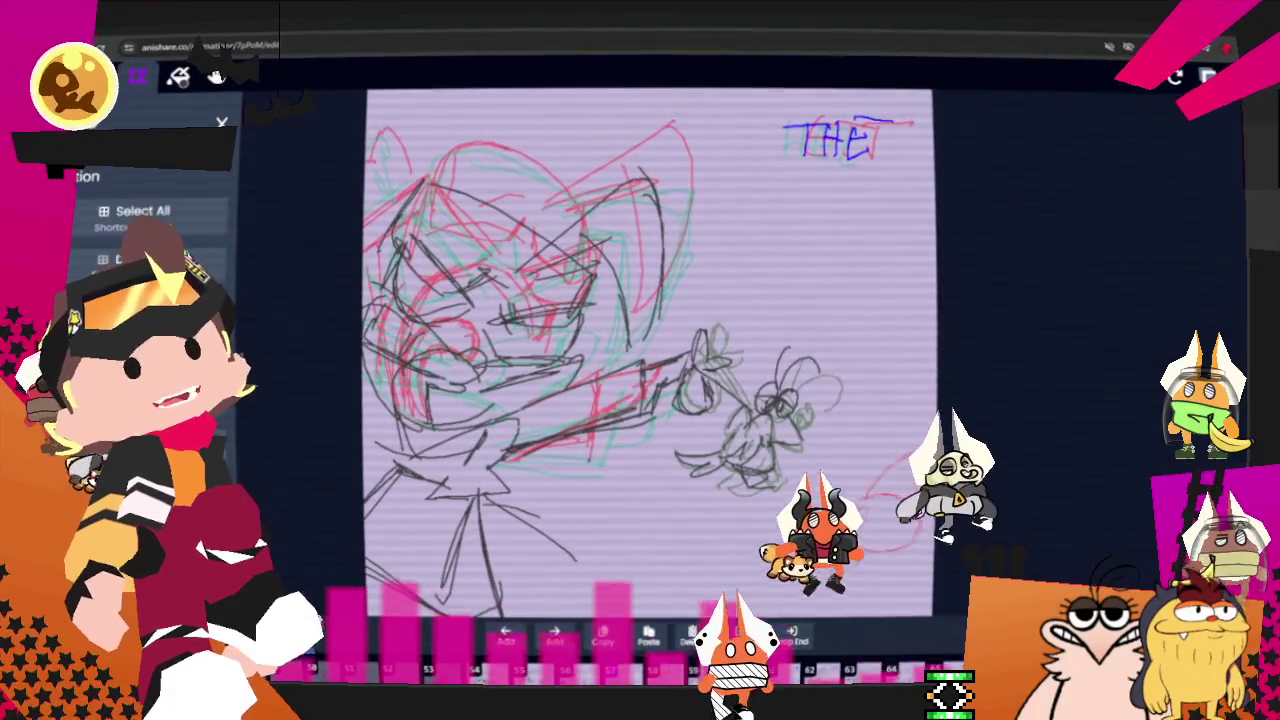
click(1208, 77)
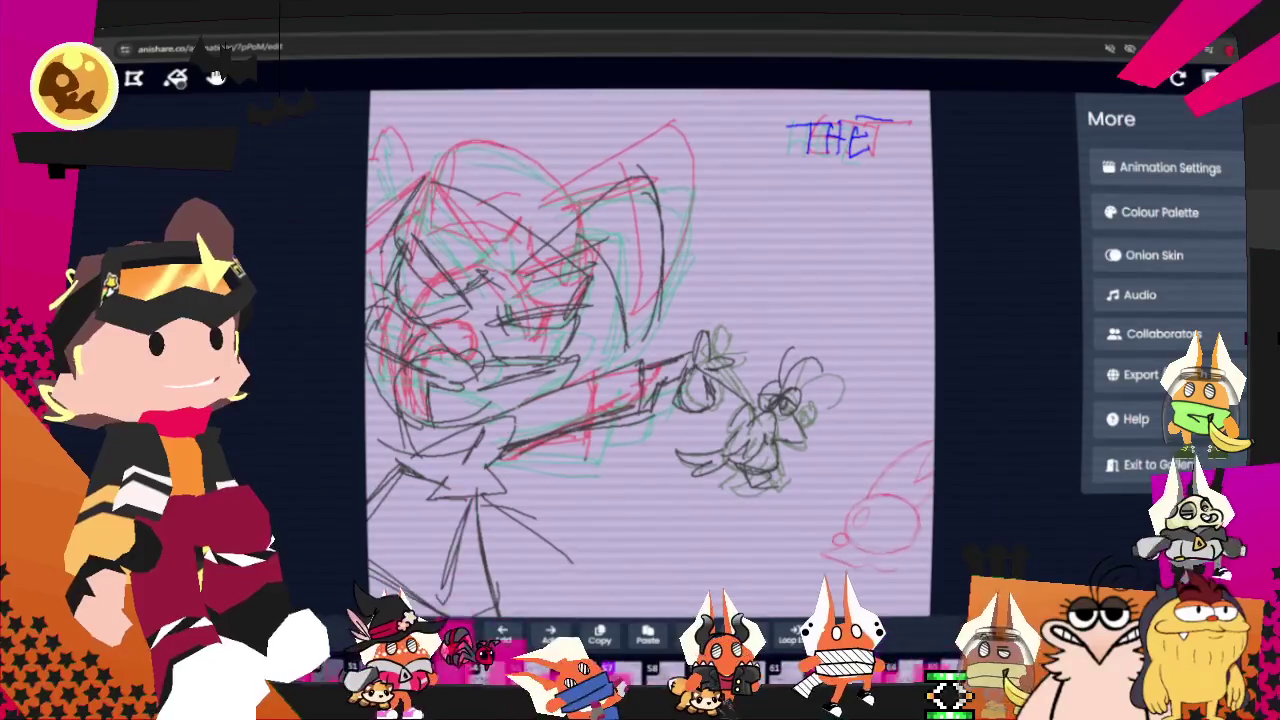
click(973, 468)
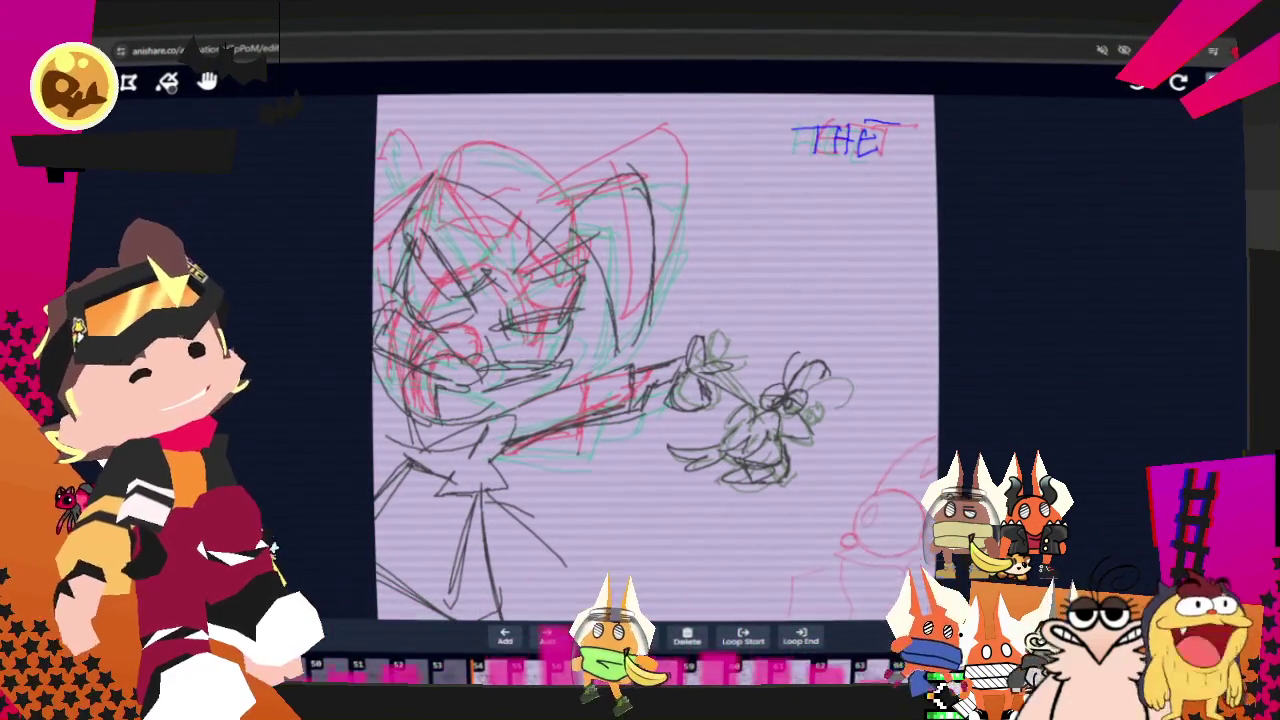
click(597, 666)
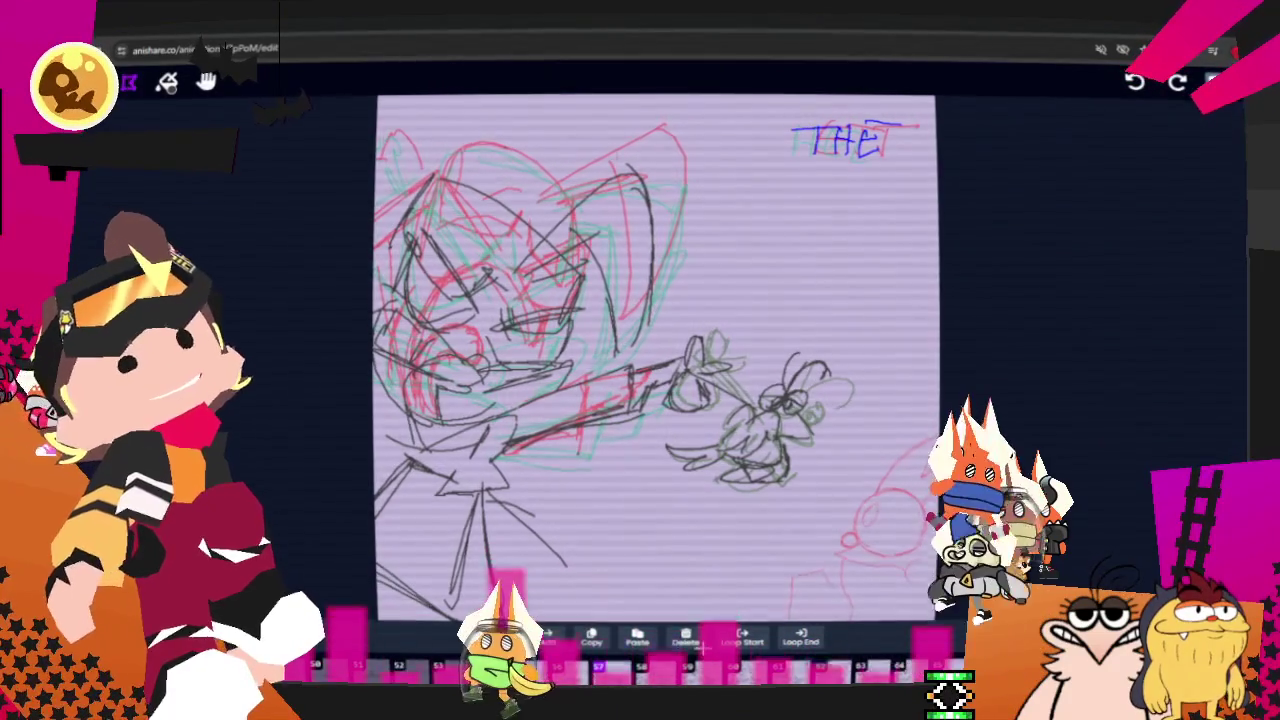
drag(652, 425, 678, 489)
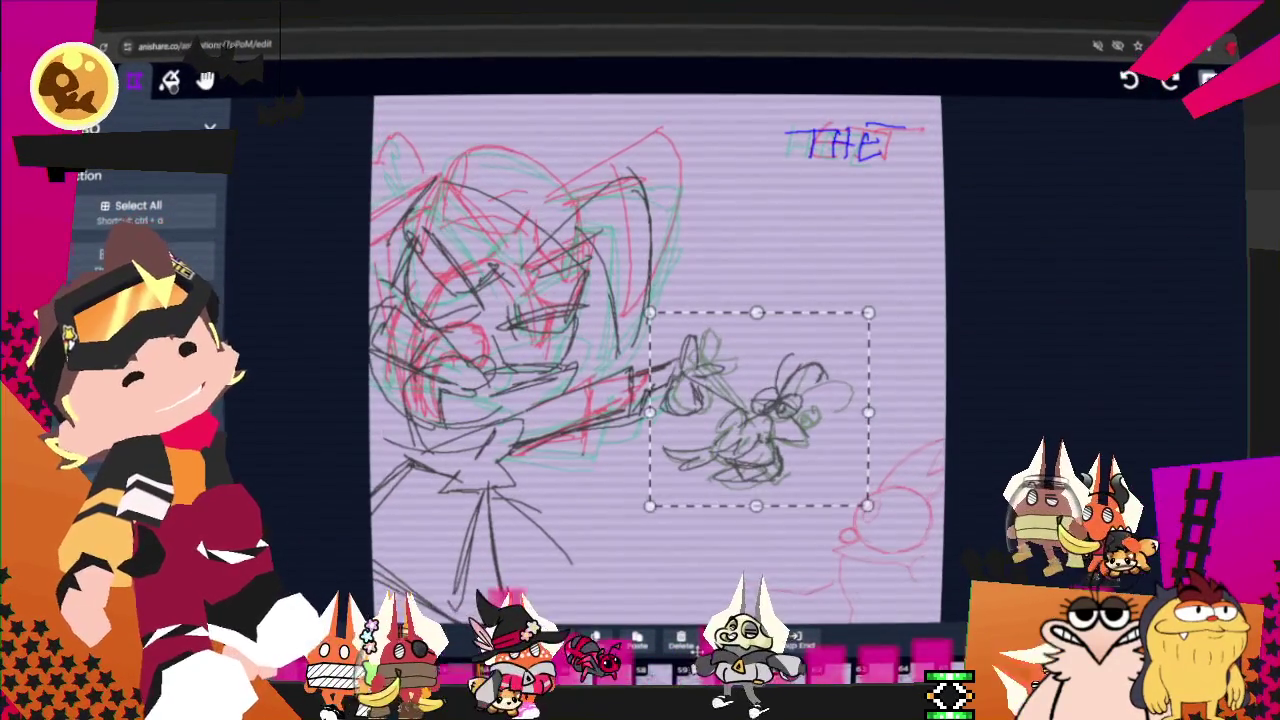
Box-select the grey-green bug sketch on LEO, shift it right away from the blade tip, then go to HEL.
drag(760, 410, 775, 410)
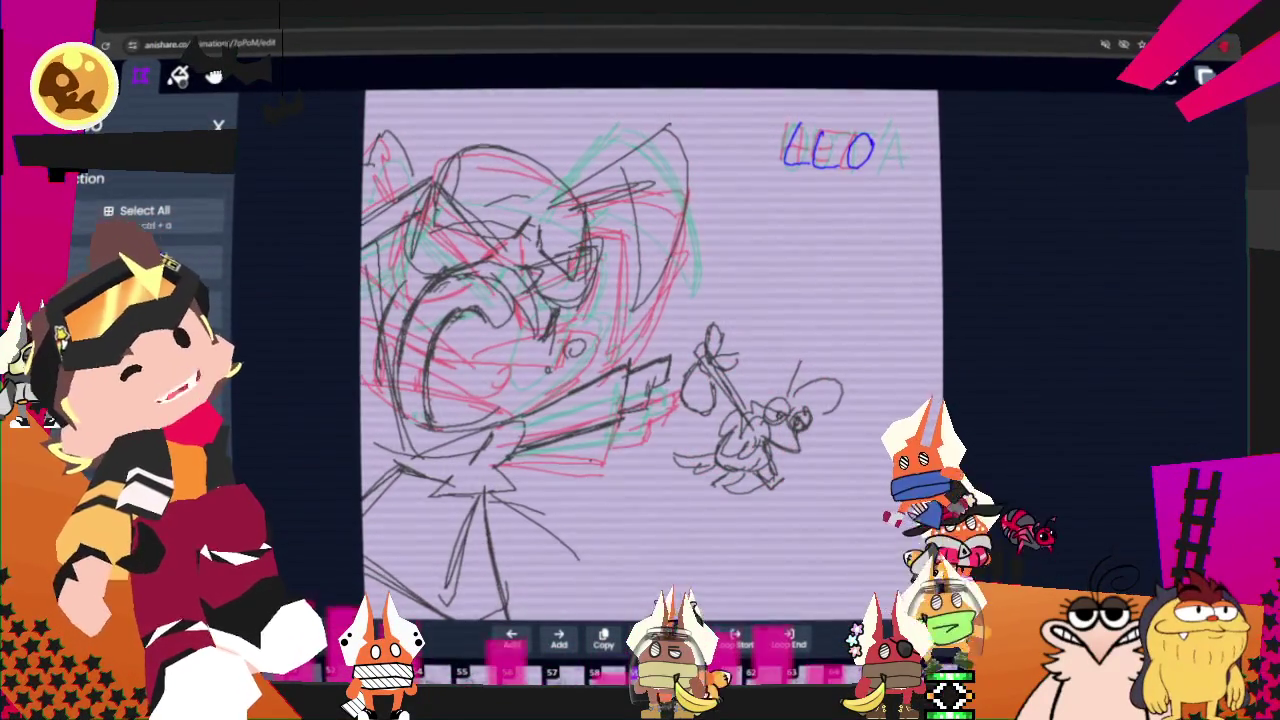
key(b)
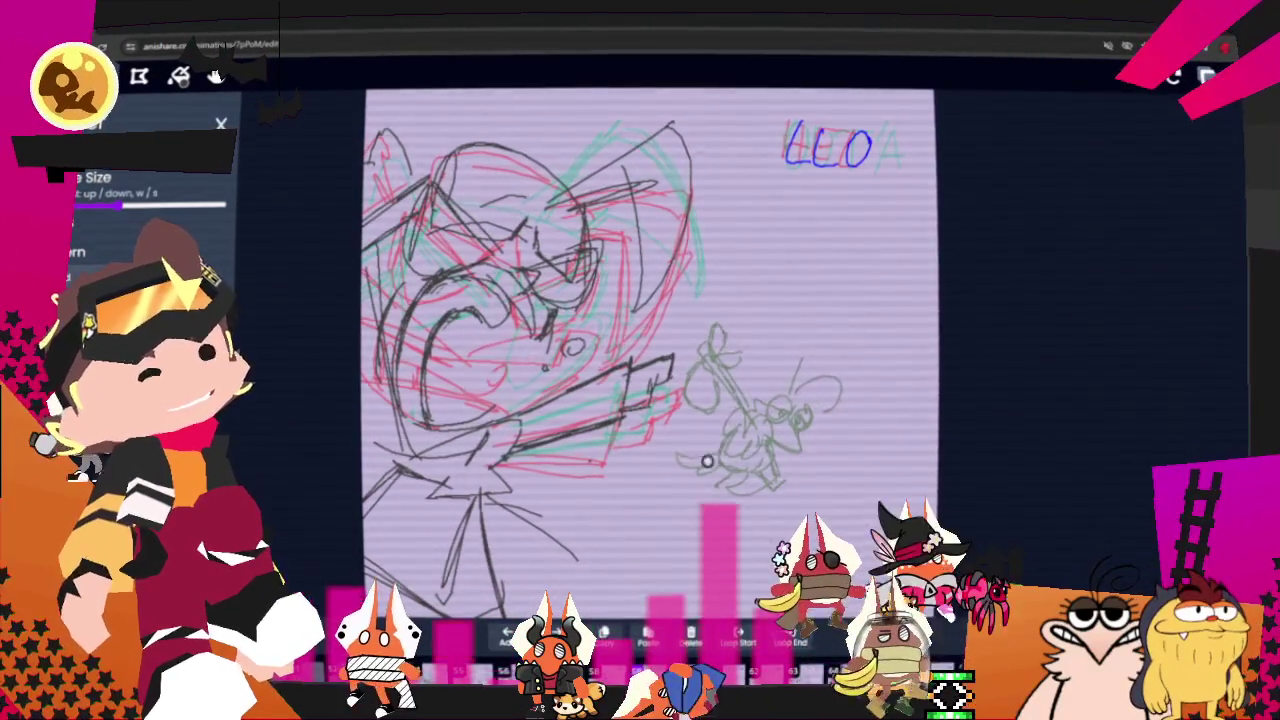
key(v)
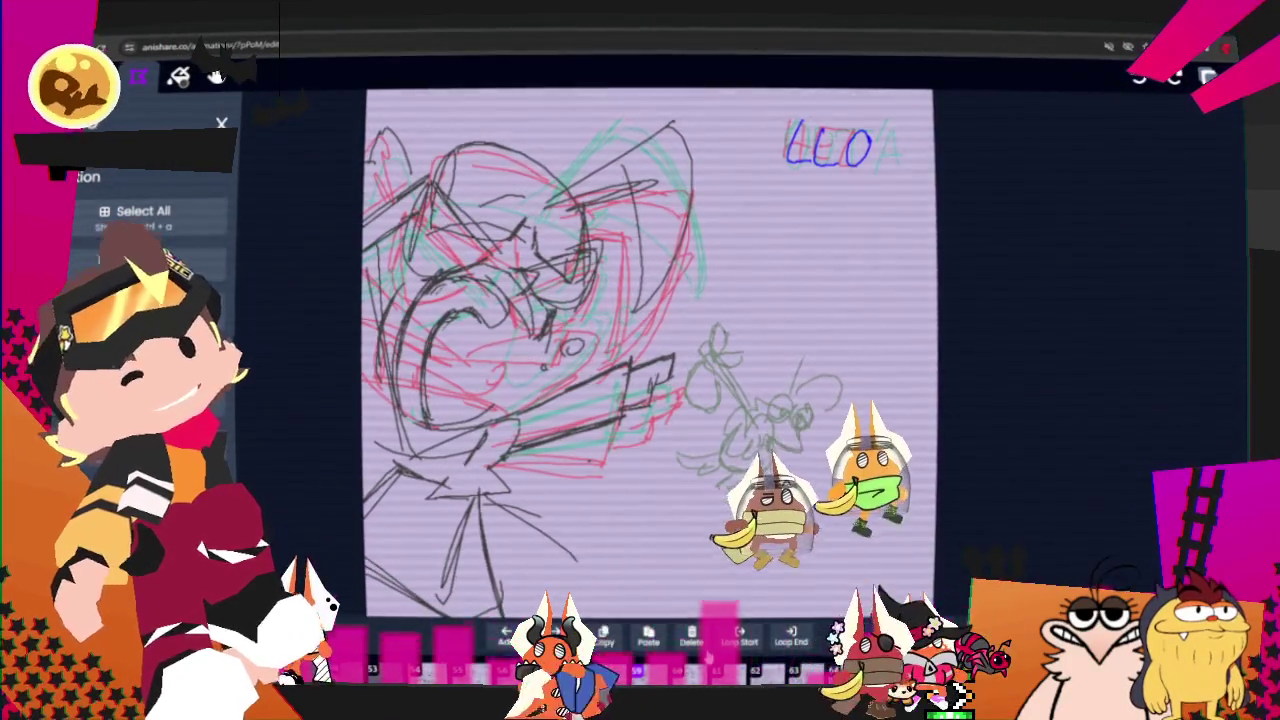
drag(661, 310, 857, 512)
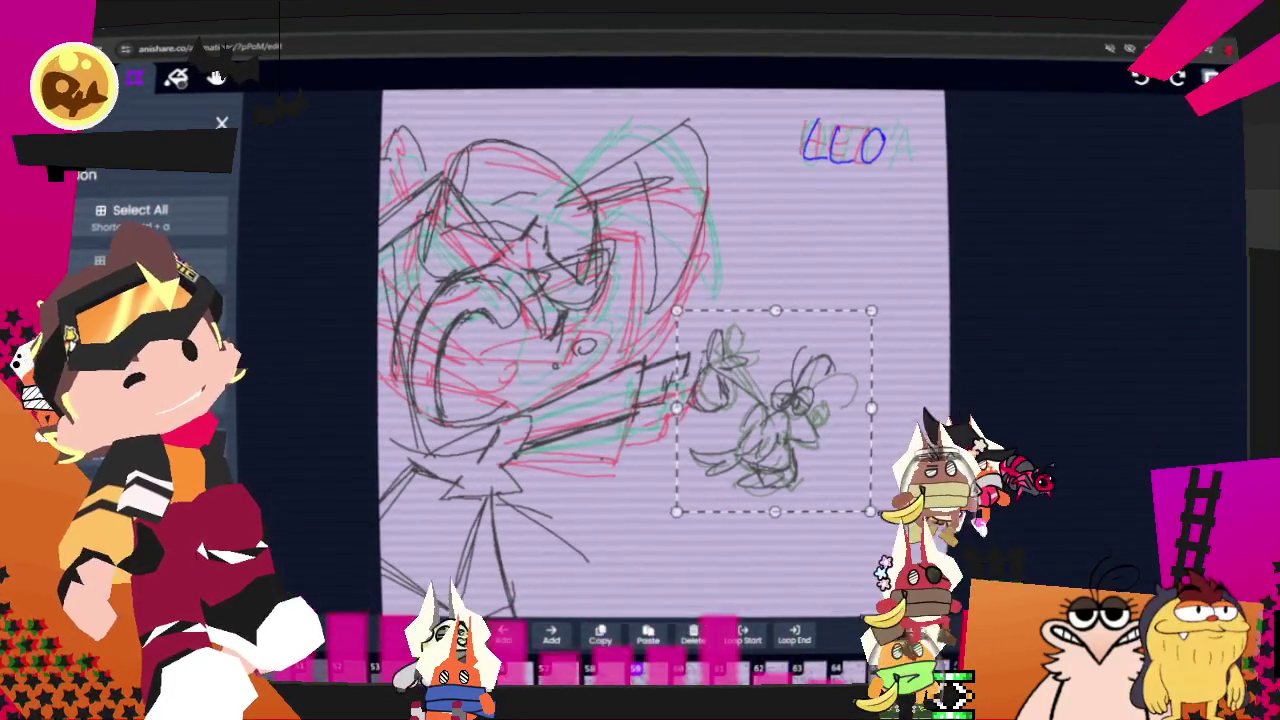
drag(775, 410, 785, 411)
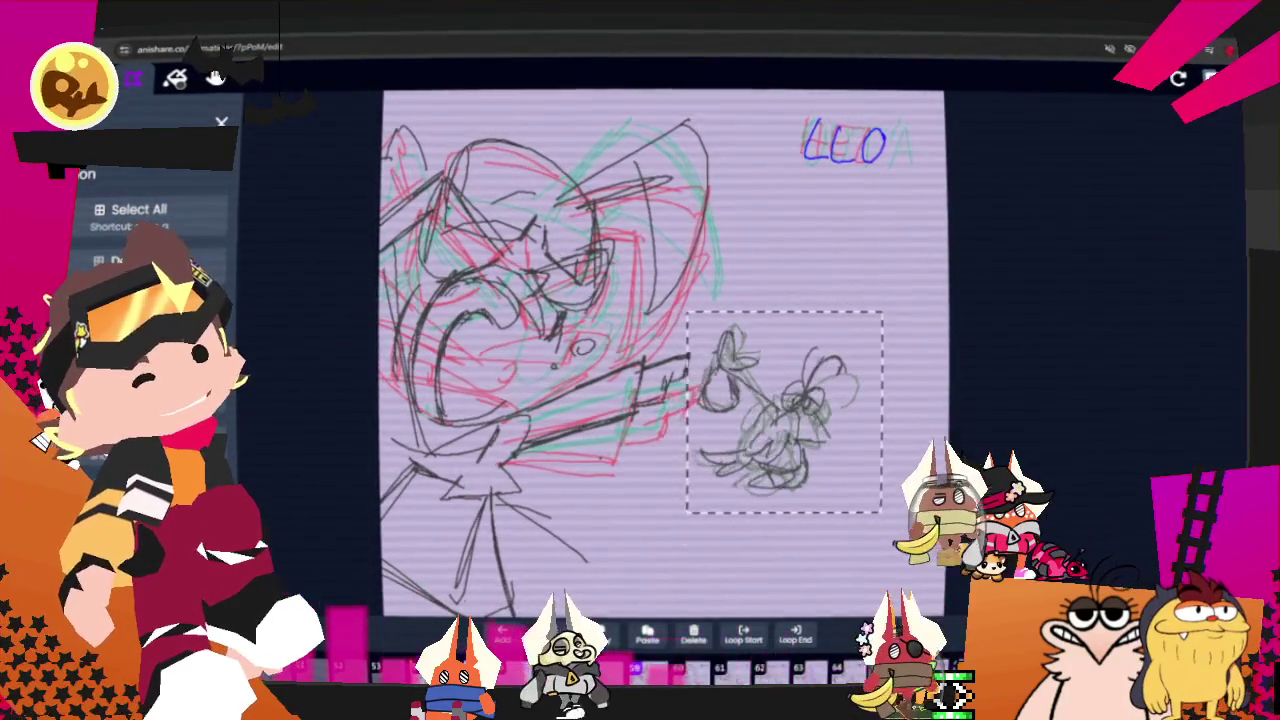
key(Left)
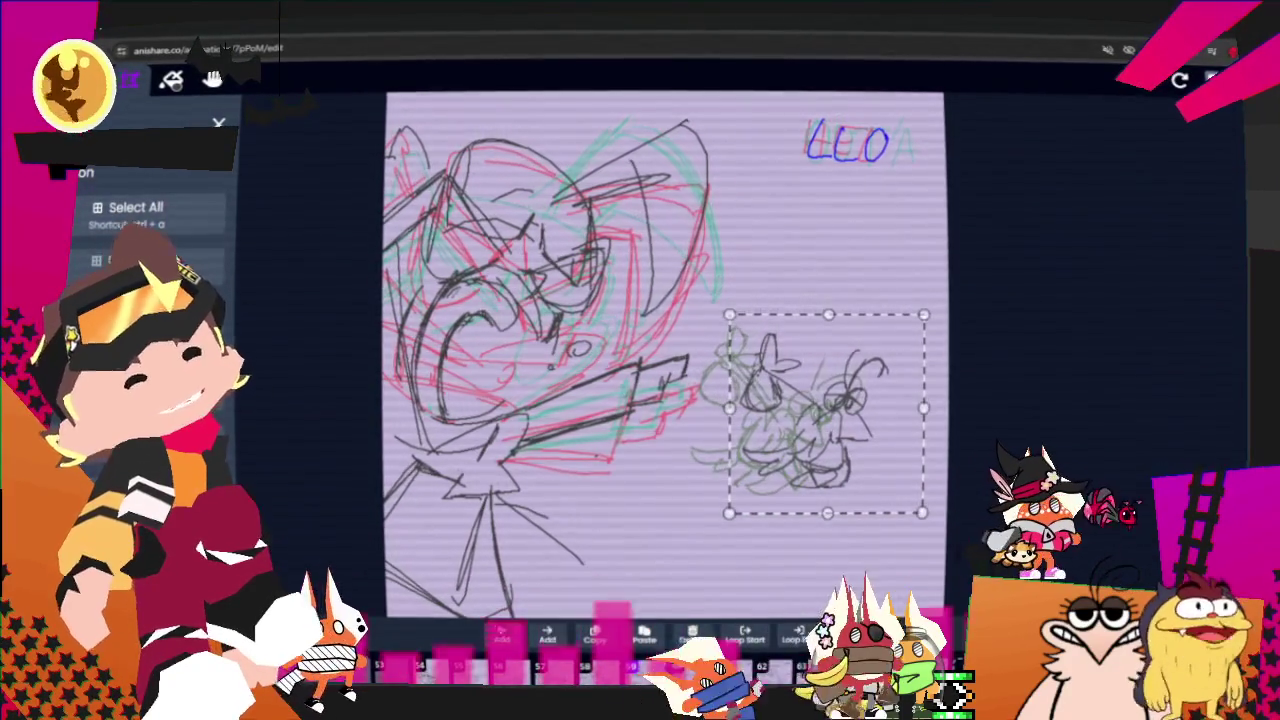
key(period)
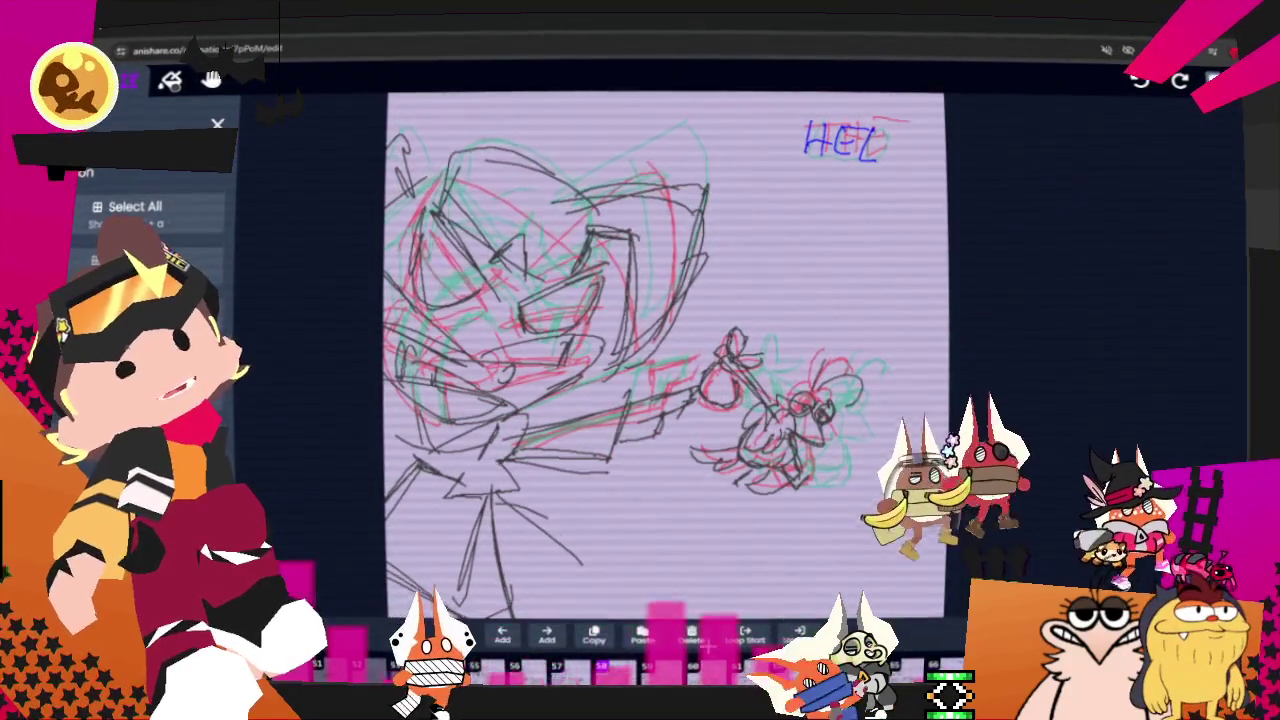
Lasso the sketch on the HEL frame and shift it slightly right.
mouse_move(890, 395)
mouse_down()
mouse_move(800, 528)
mouse_move(672, 445)
mouse_up()
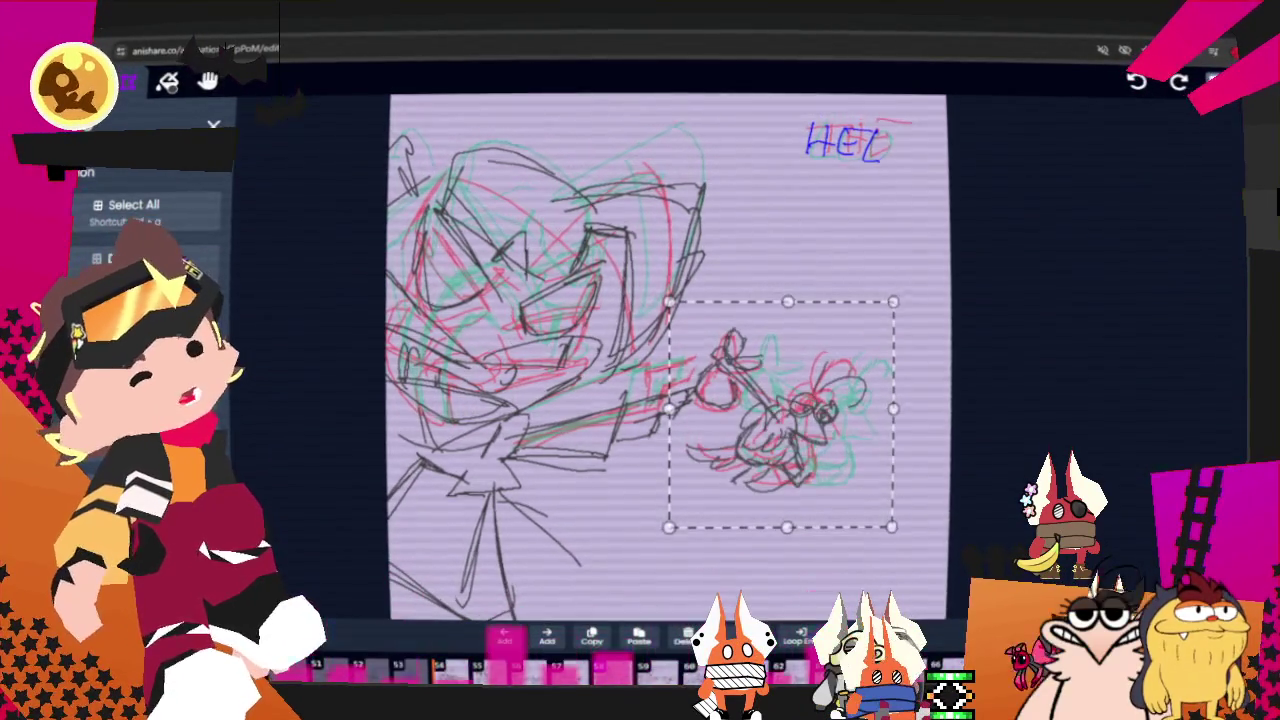
drag(790, 414, 806, 414)
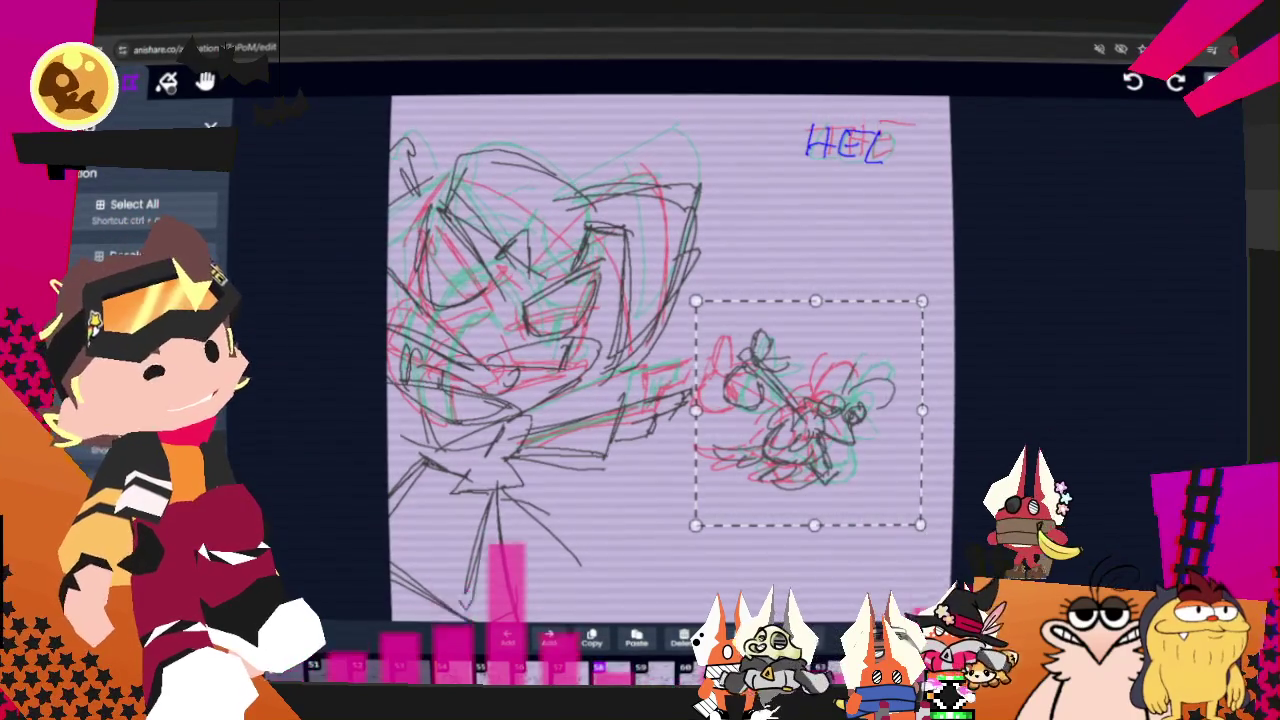
key(Escape)
Paste the black bug drawing into the OUTA frame, move it right, and lasso the flower sketch.
key(space)
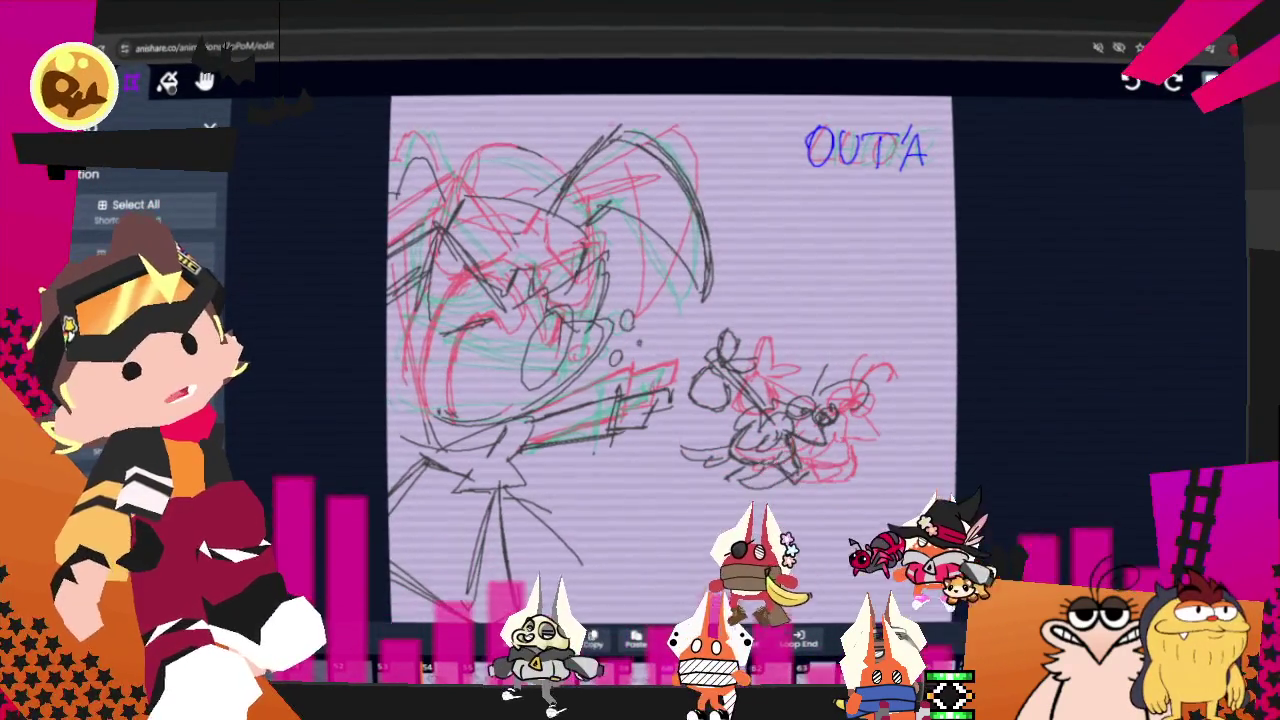
drag(938, 375, 673, 494)
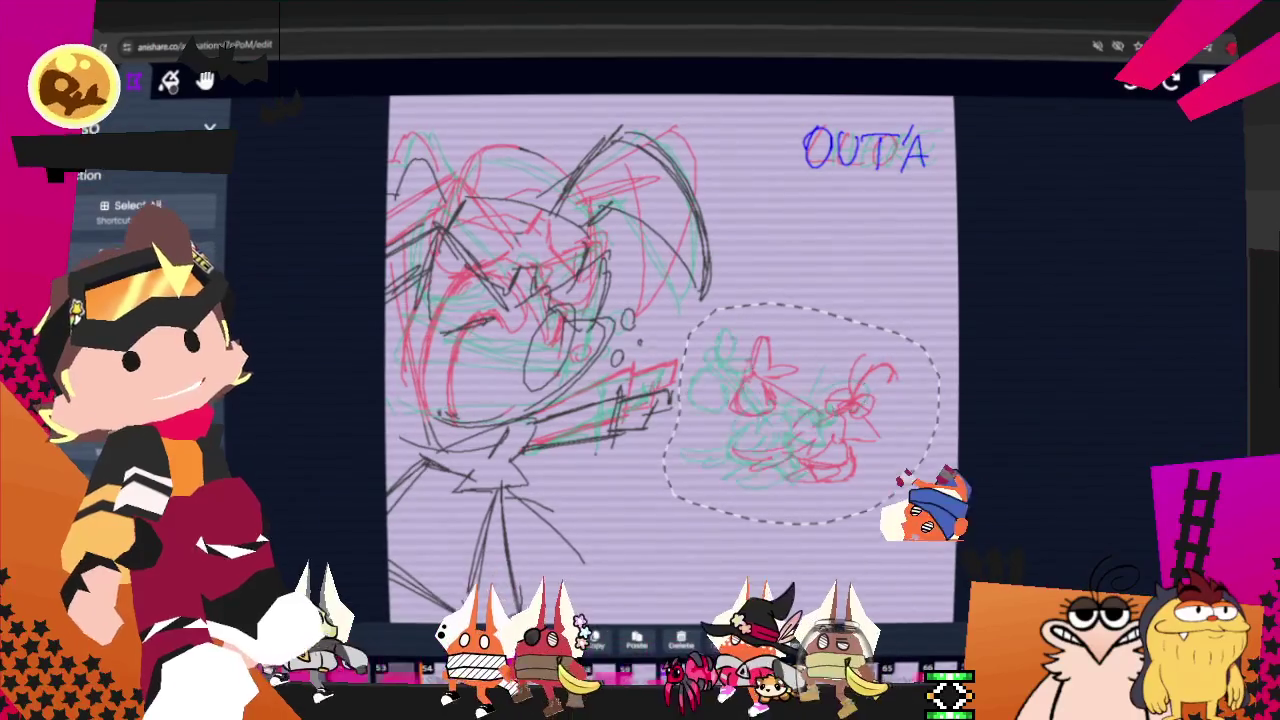
key(ctrl+v)
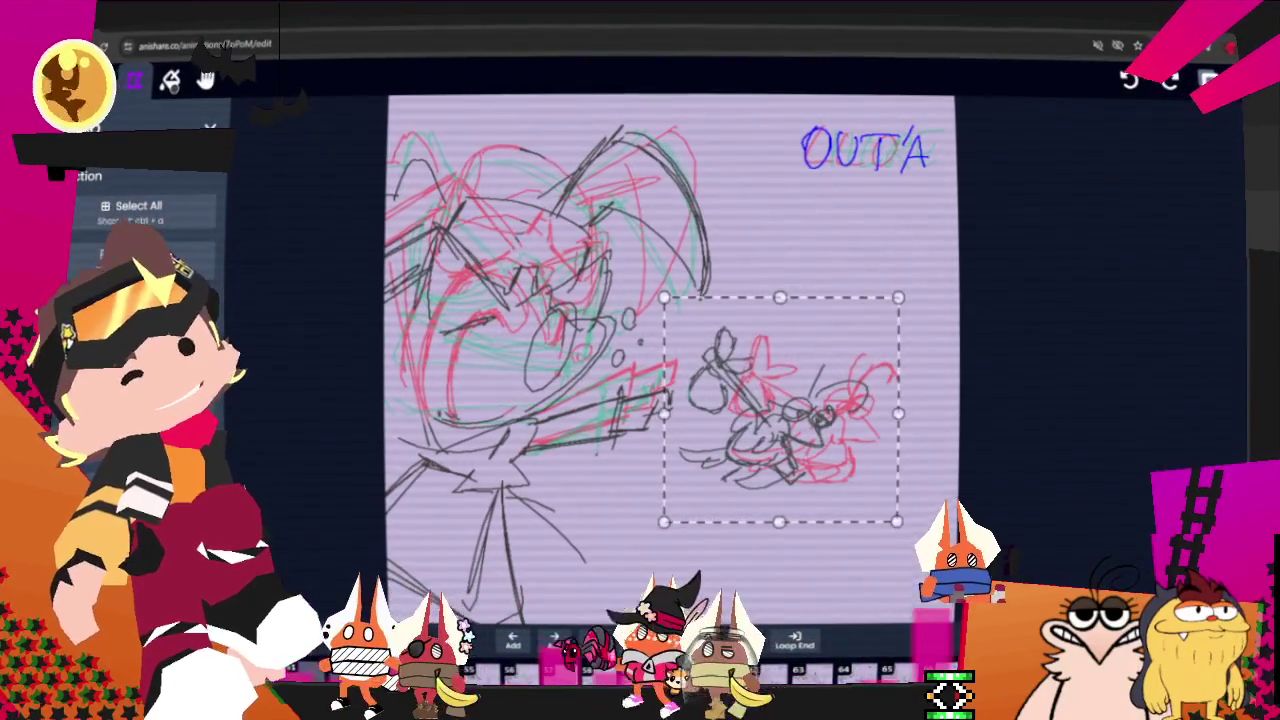
drag(780, 410, 832, 411)
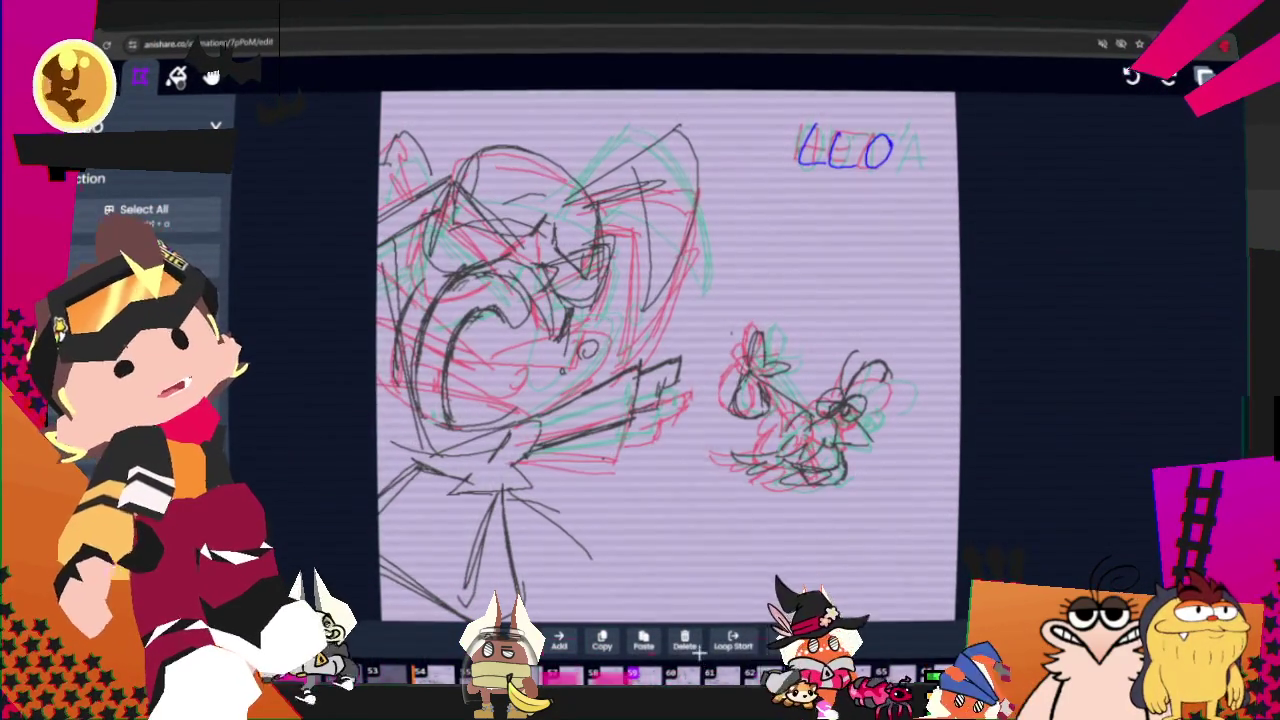
drag(748, 295, 850, 500)
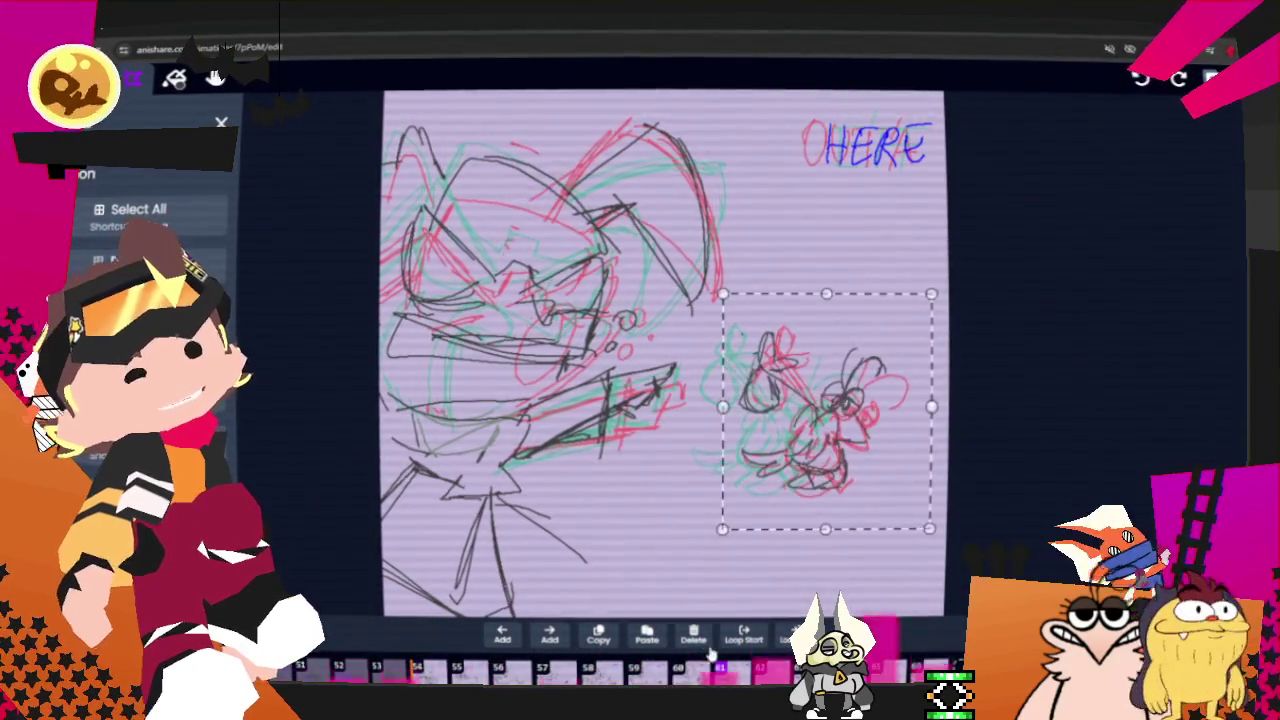
Nudge the HERE bug sketch further right, deselect, and jump to frames 55 (GET) and 57 (THE).
key(Right)
key(Right)
key(Right)
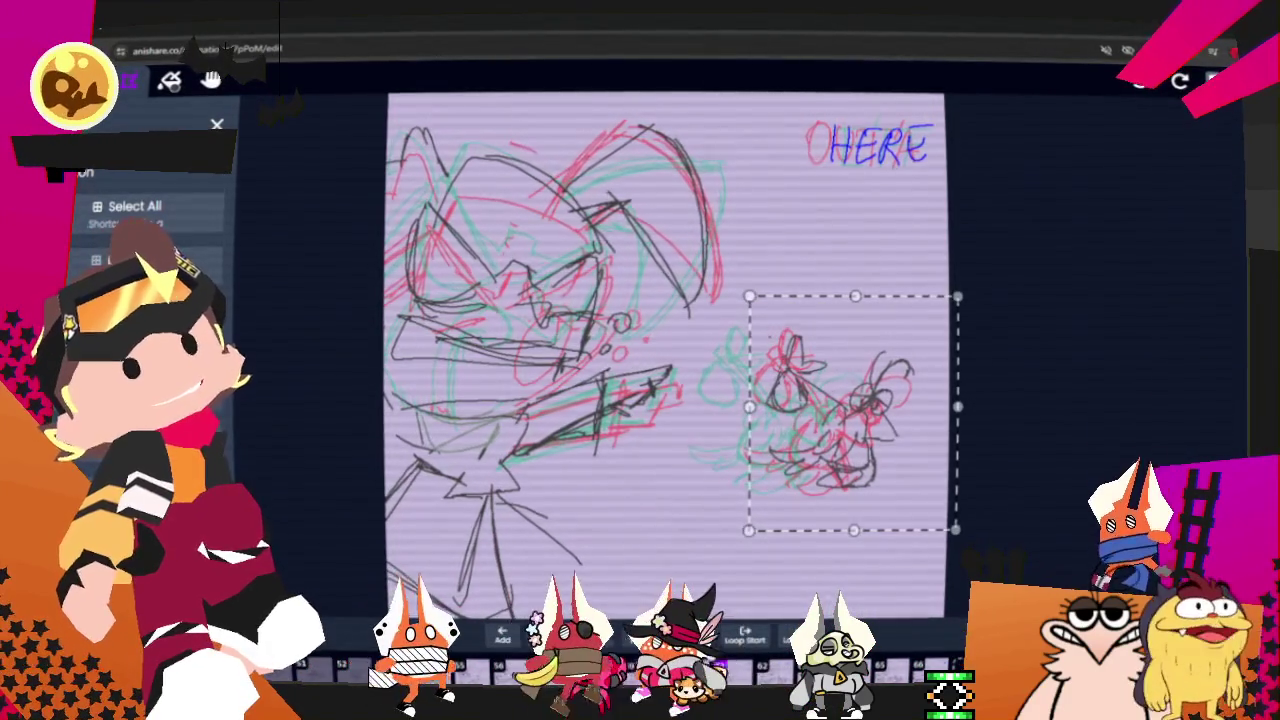
key(Escape)
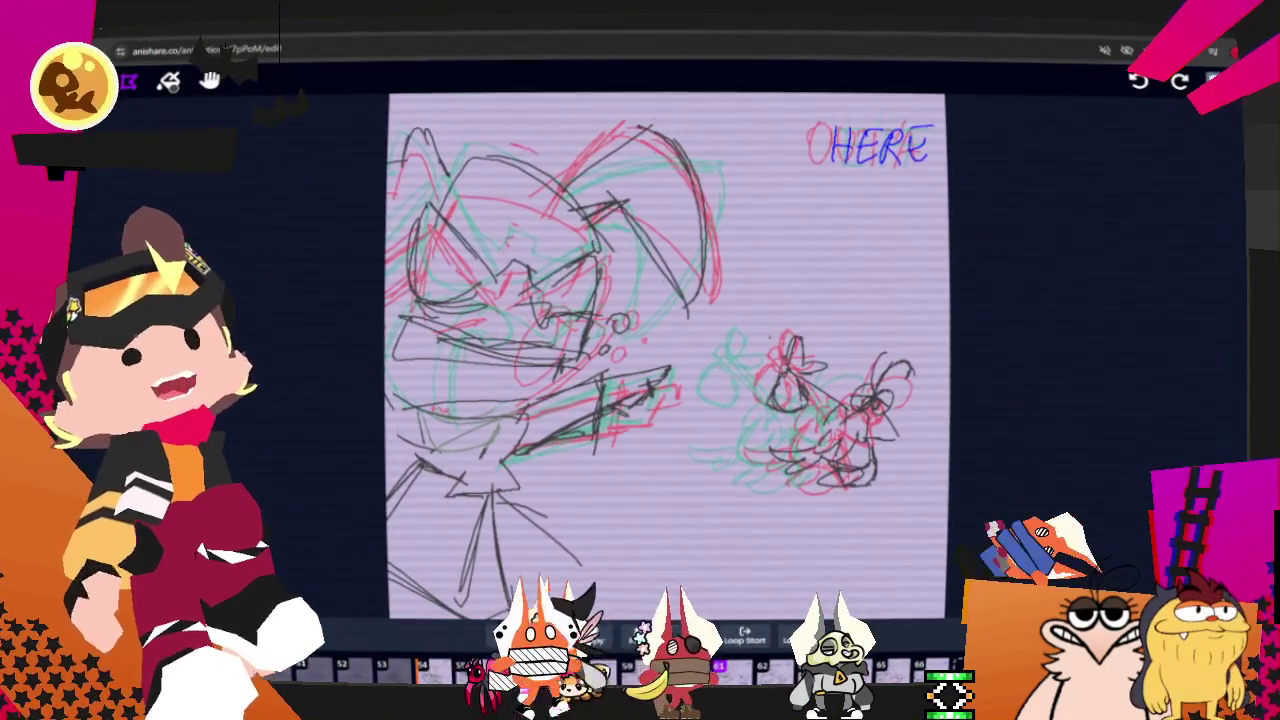
key(s)
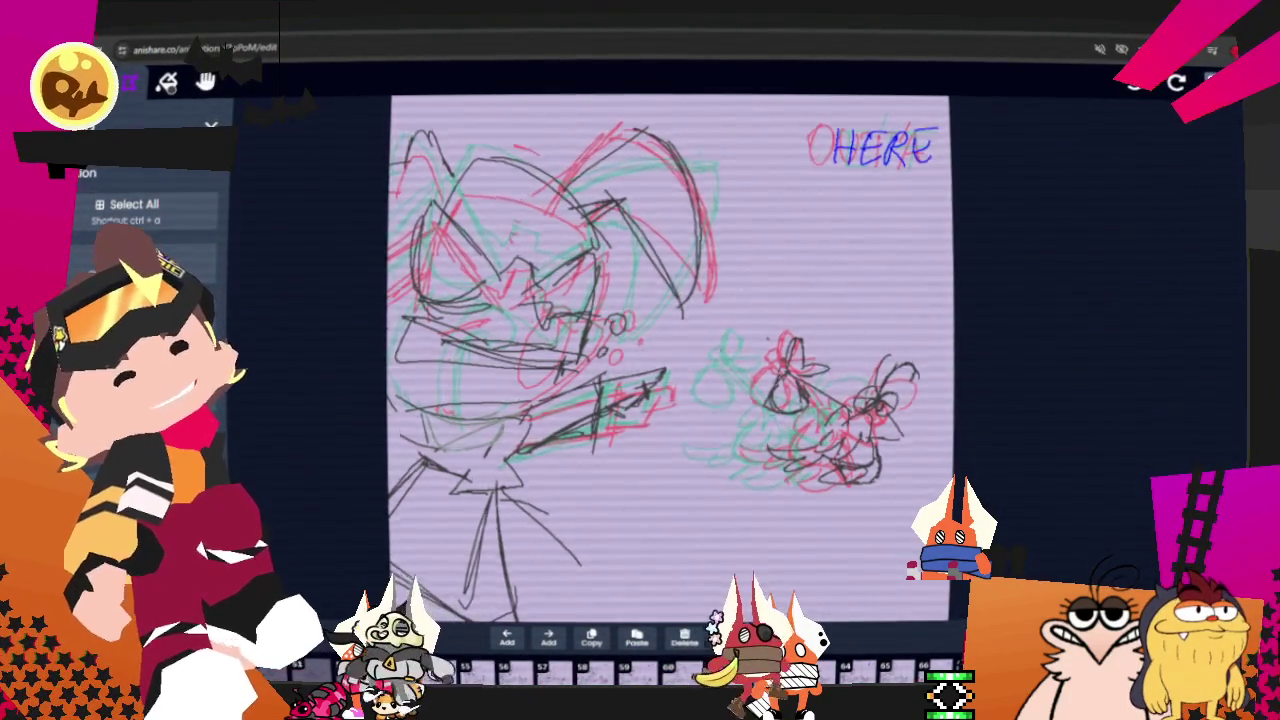
click(610, 672)
click(703, 660)
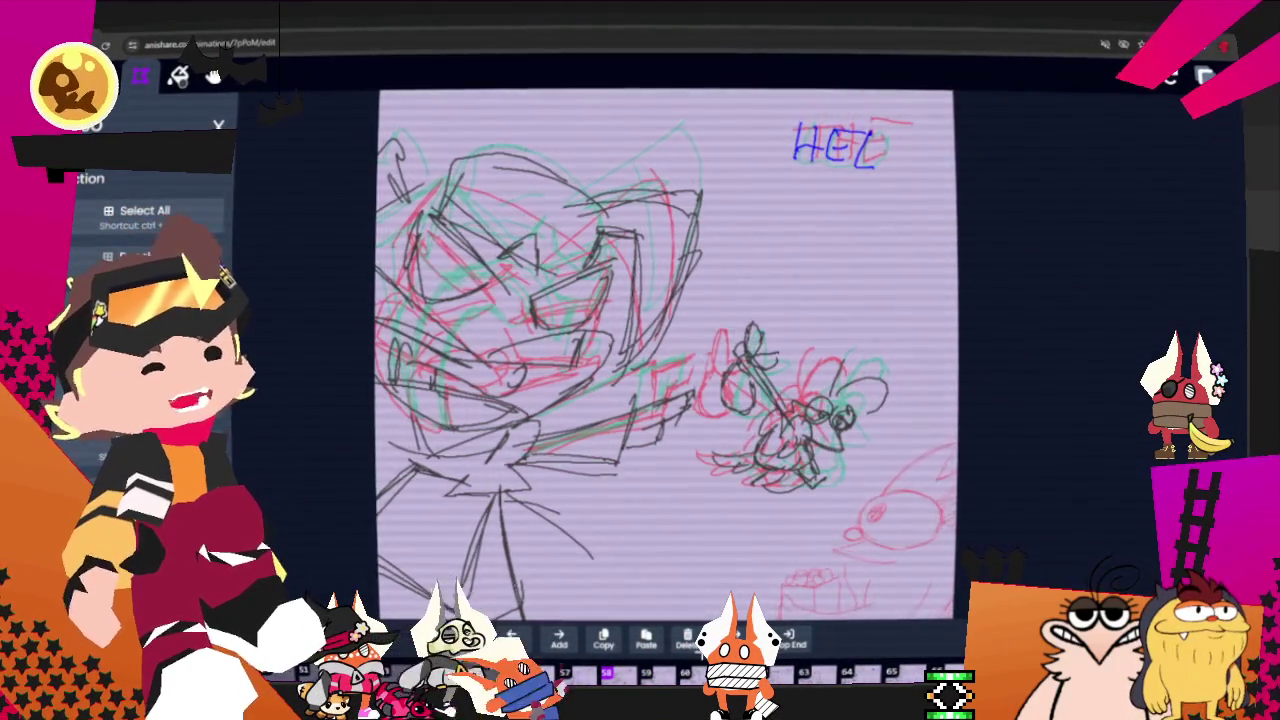
Compare the THE frame with HEL and delete the lassoed flower strokes on THE.
mouse_move(693, 460)
mouse_down()
mouse_move(815, 507)
mouse_move(697, 465)
mouse_up()
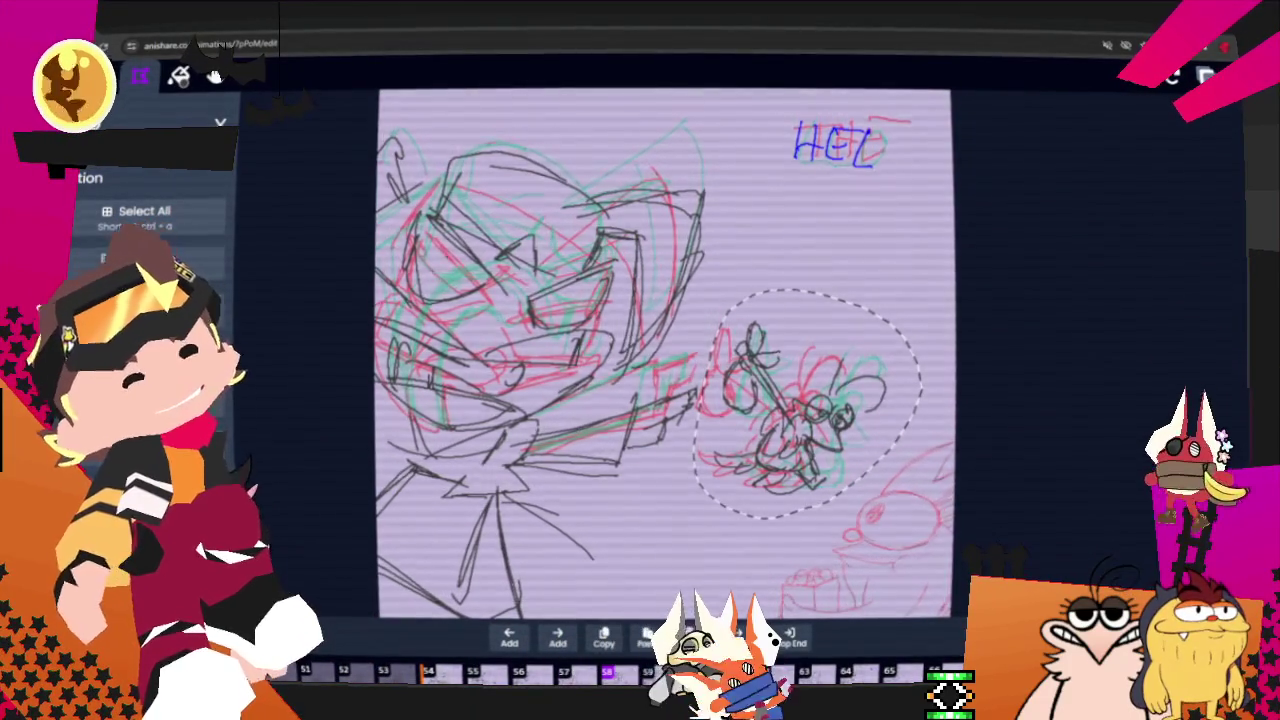
key(Left)
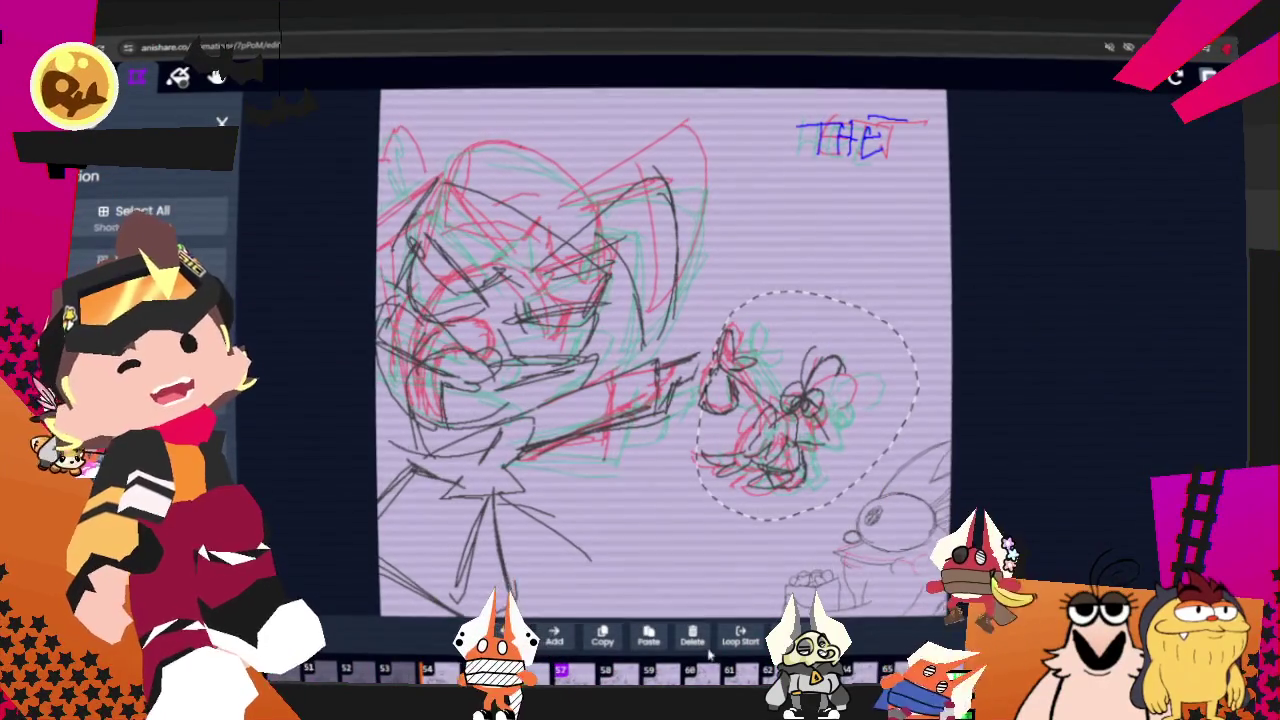
key(Right)
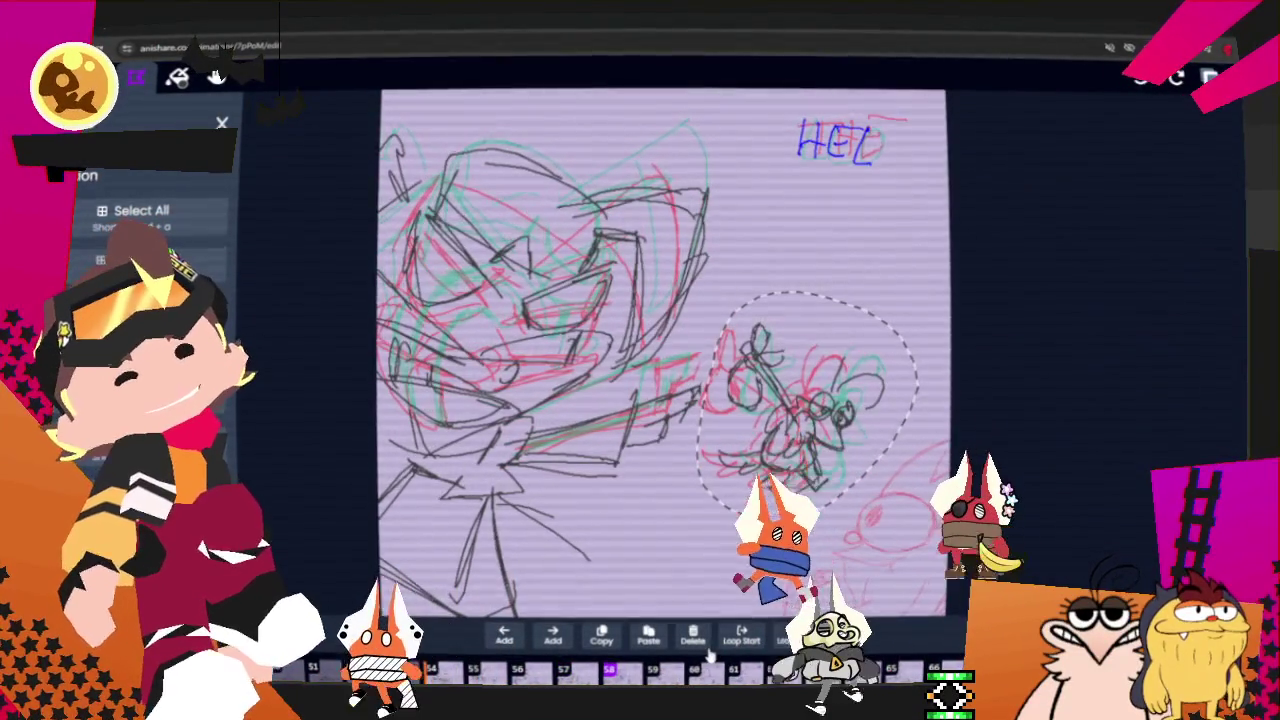
key(Left)
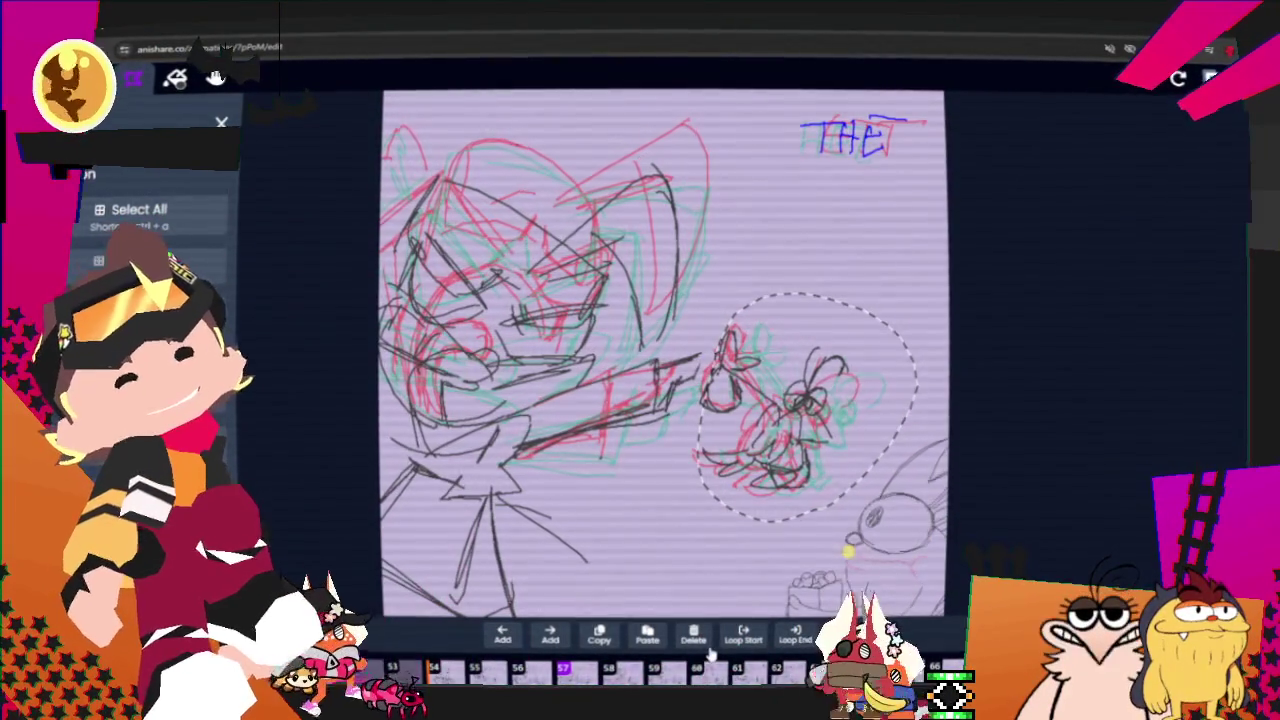
click(707, 648)
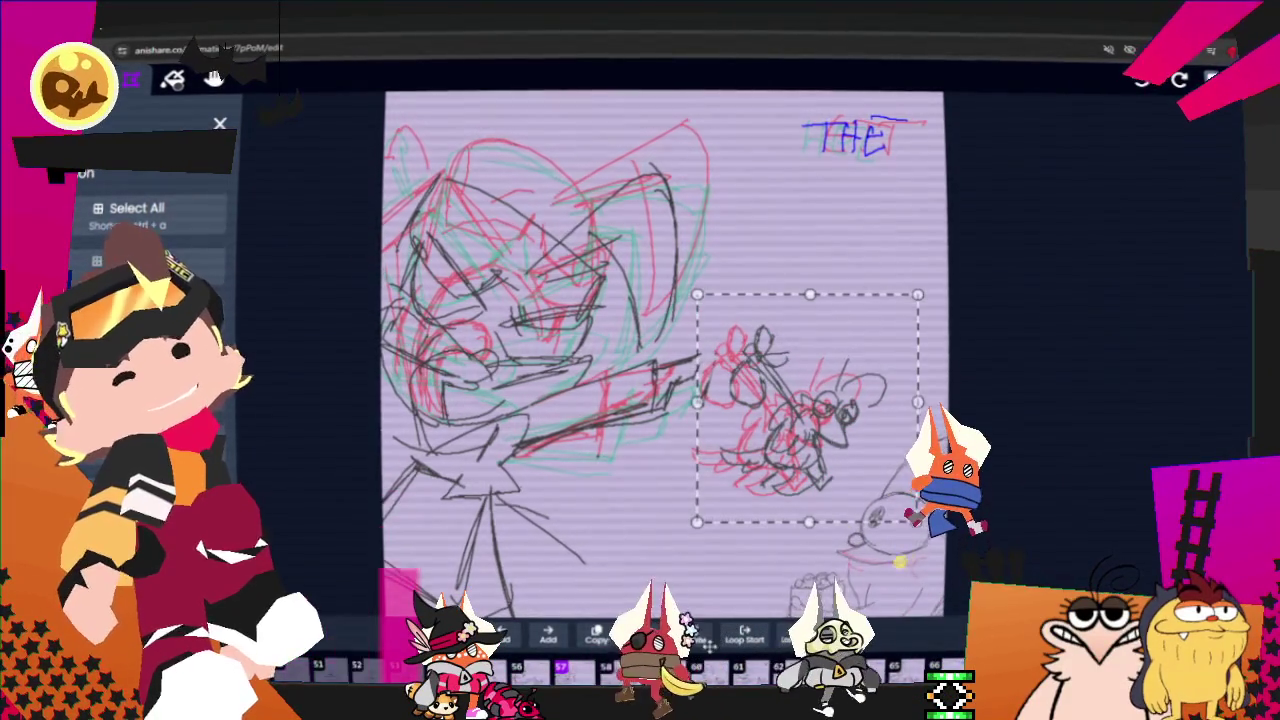
Replace the small sketched figure with a pasted copy, deselect, and go to the HEL frame.
key(shift)
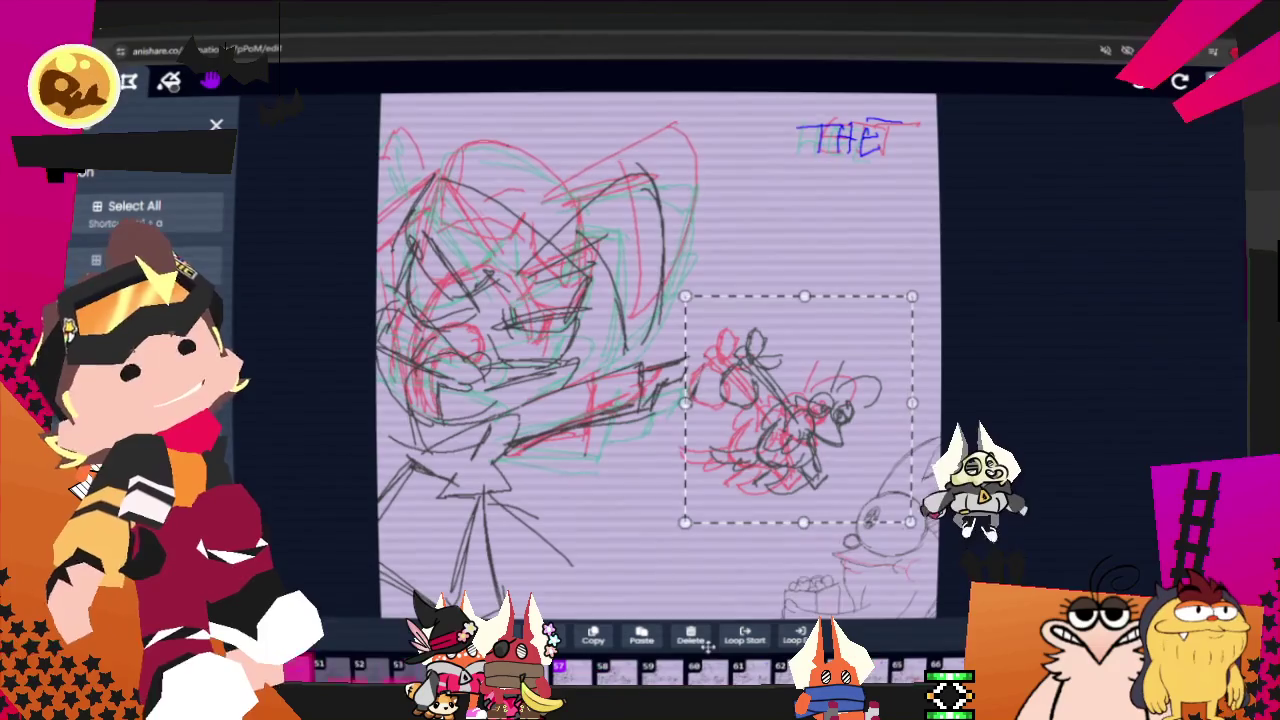
drag(706, 645, 699, 645)
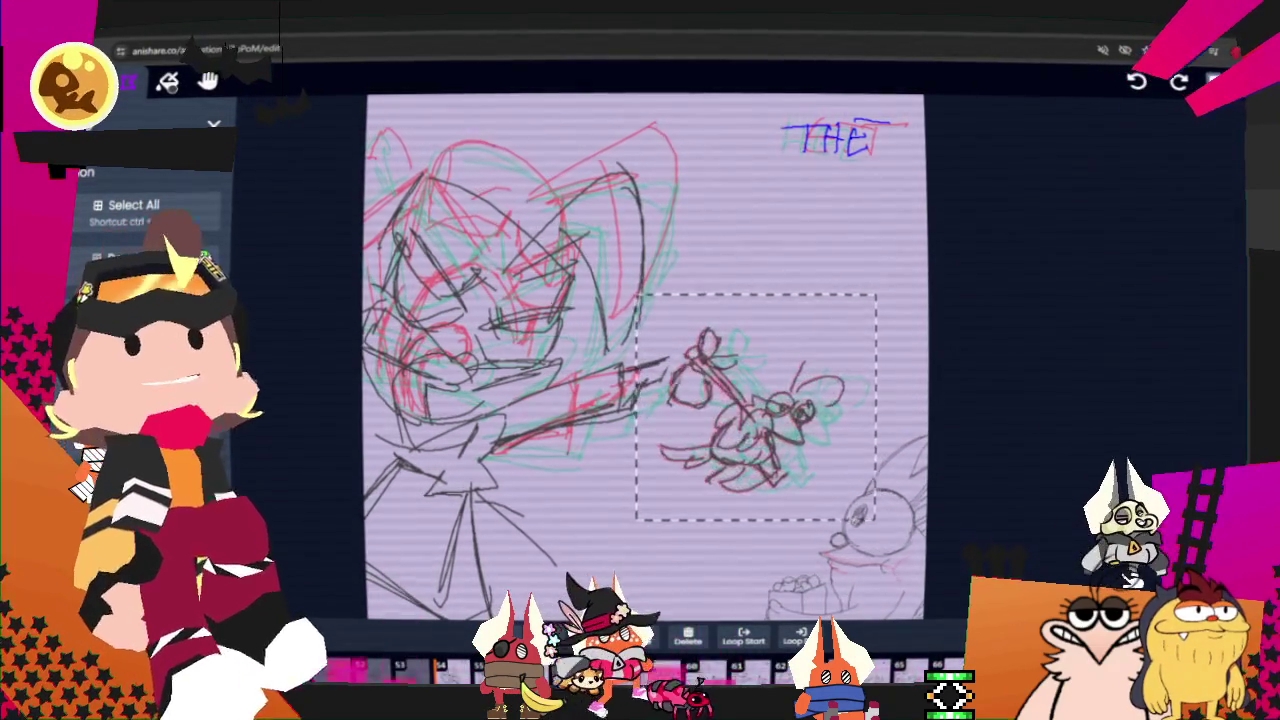
click(638, 636)
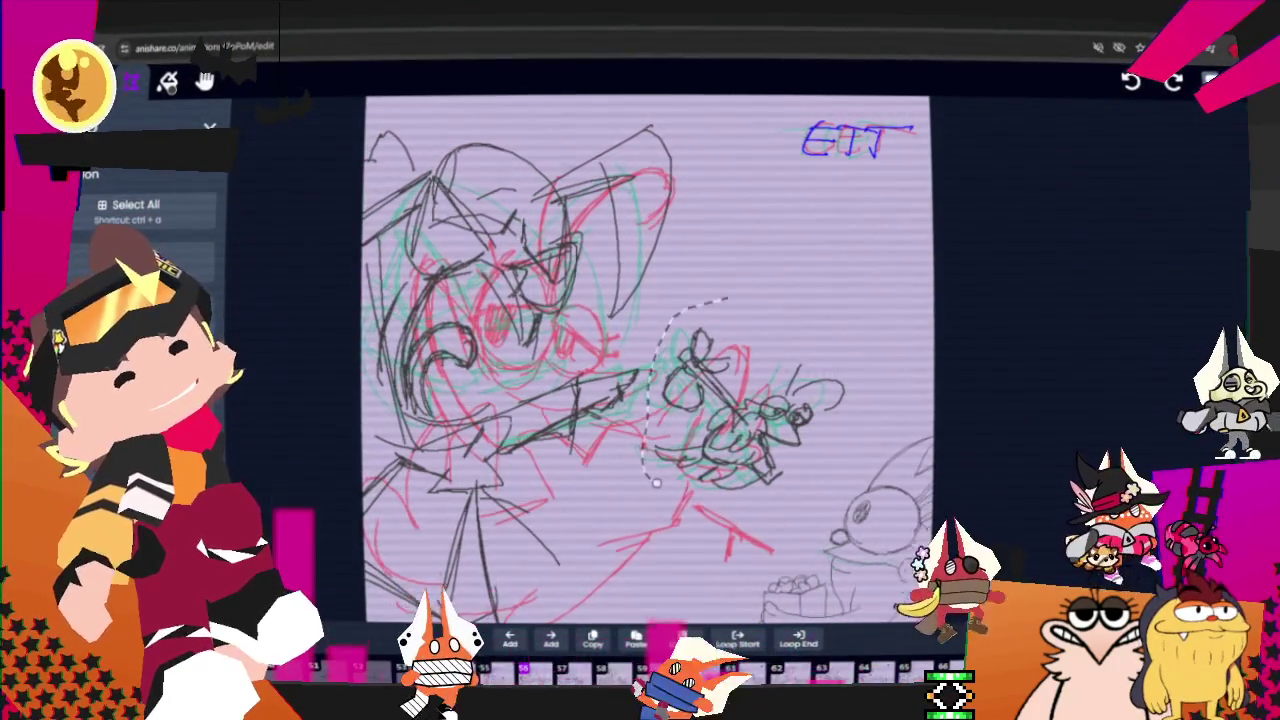
drag(655, 481, 648, 465)
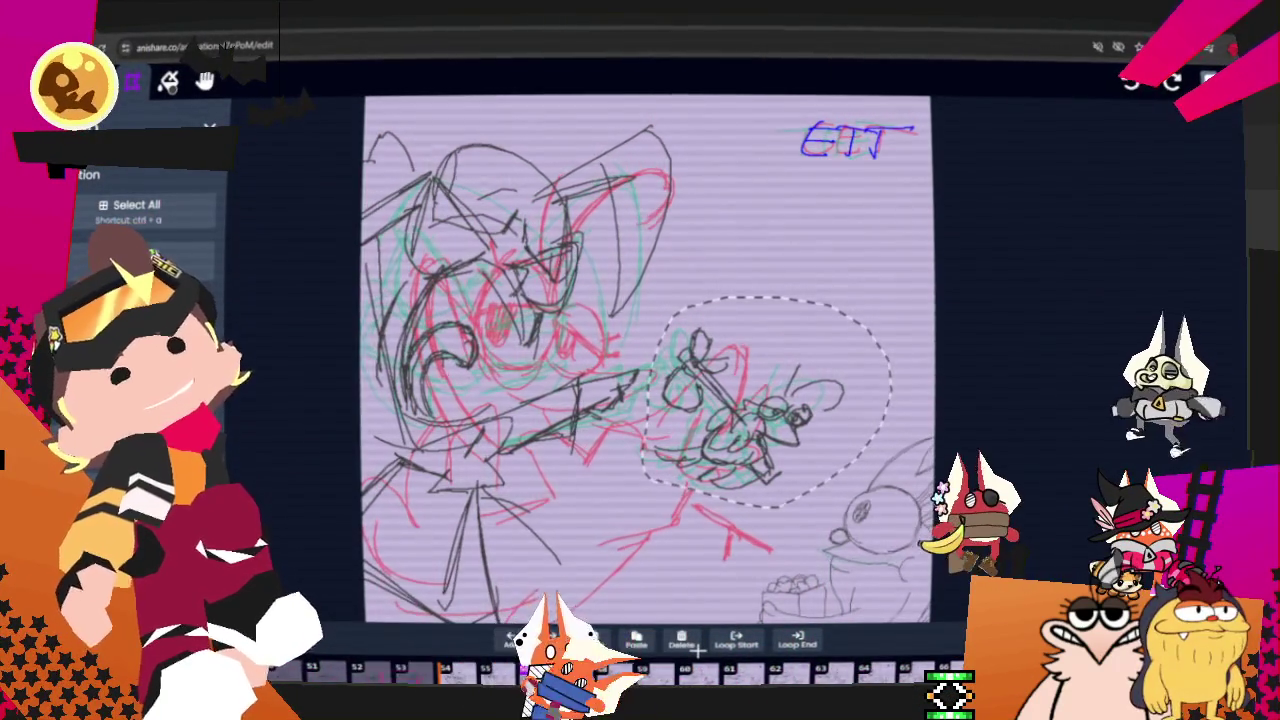
click(694, 646)
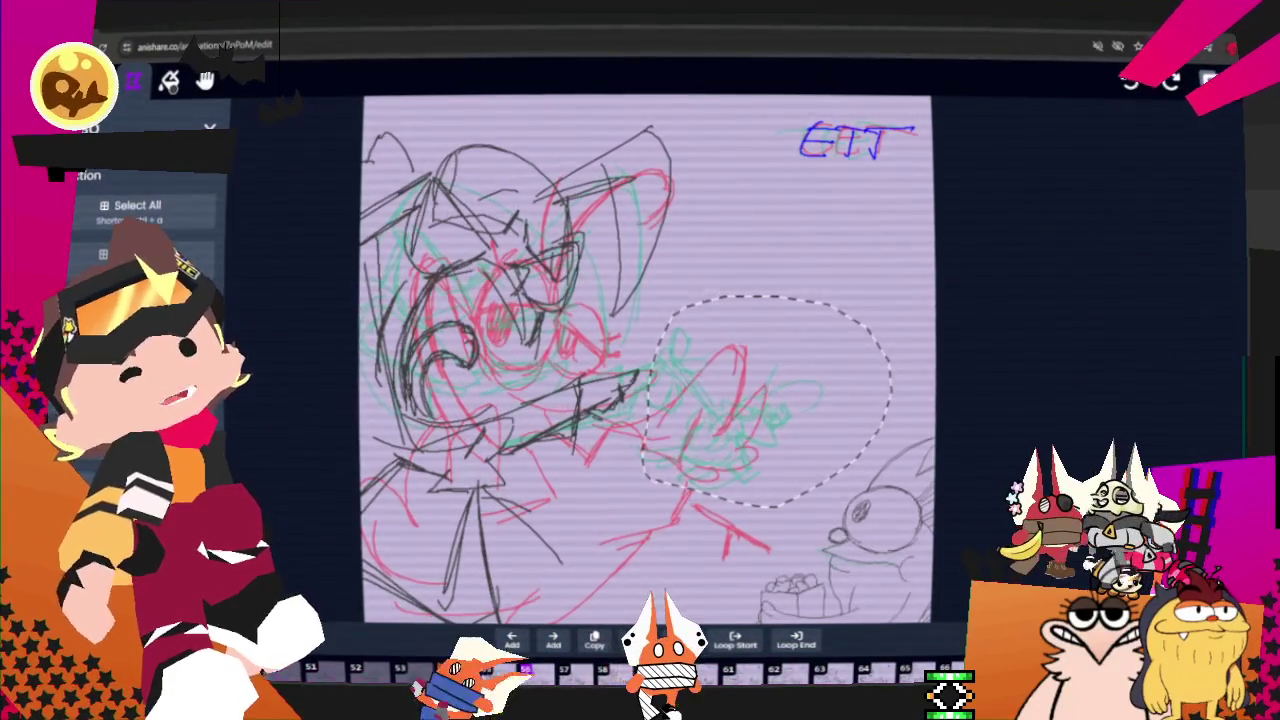
click(636, 641)
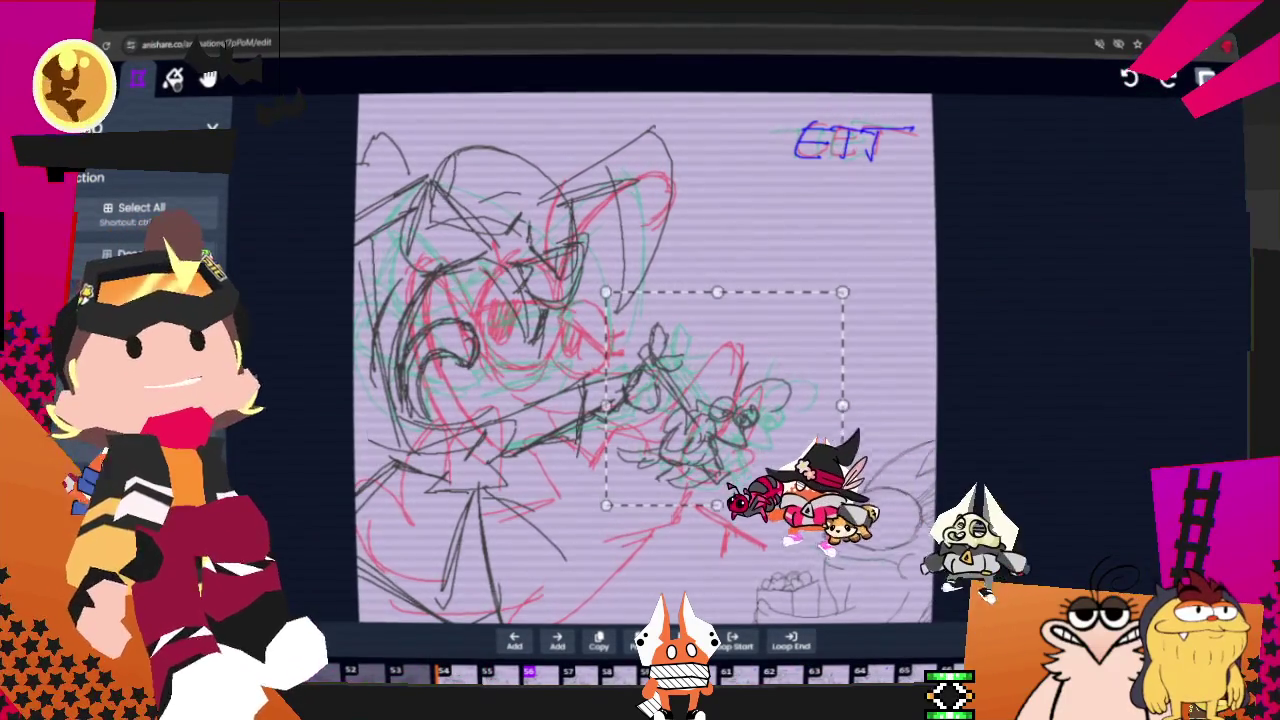
key(Escape)
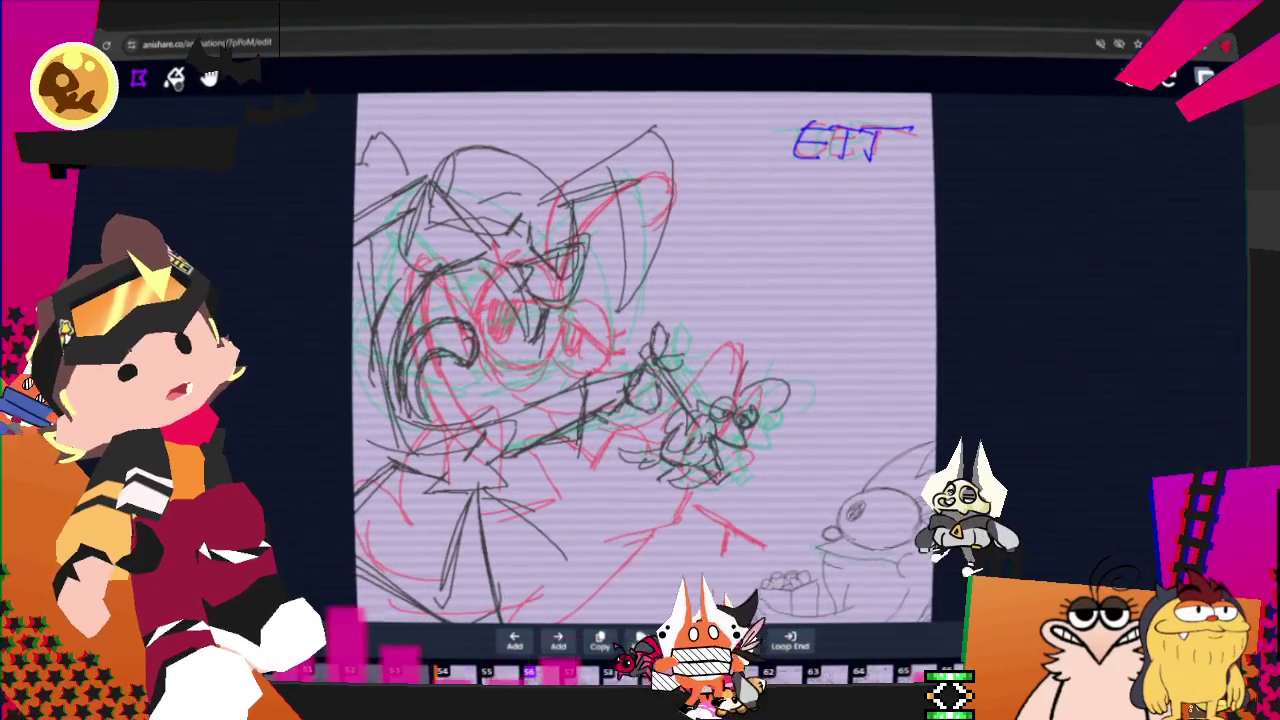
click(700, 665)
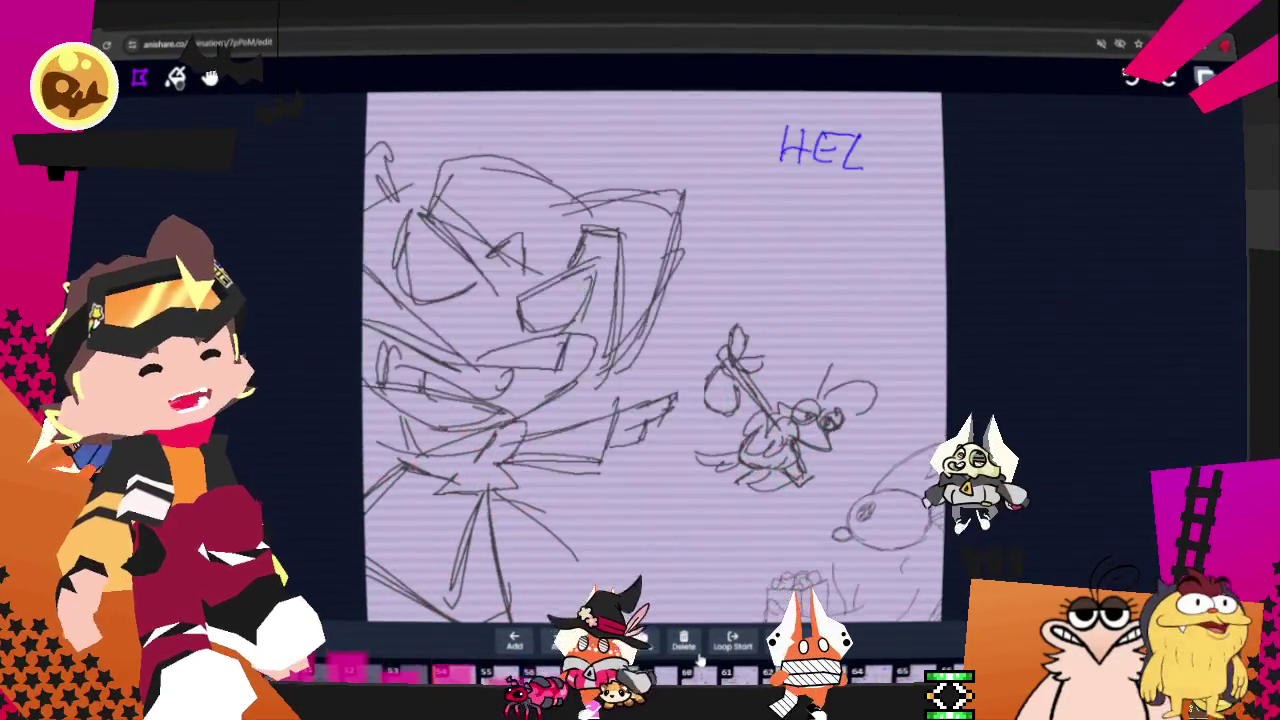
Advance the timeline to the frame lettered HERE.
click(700, 662)
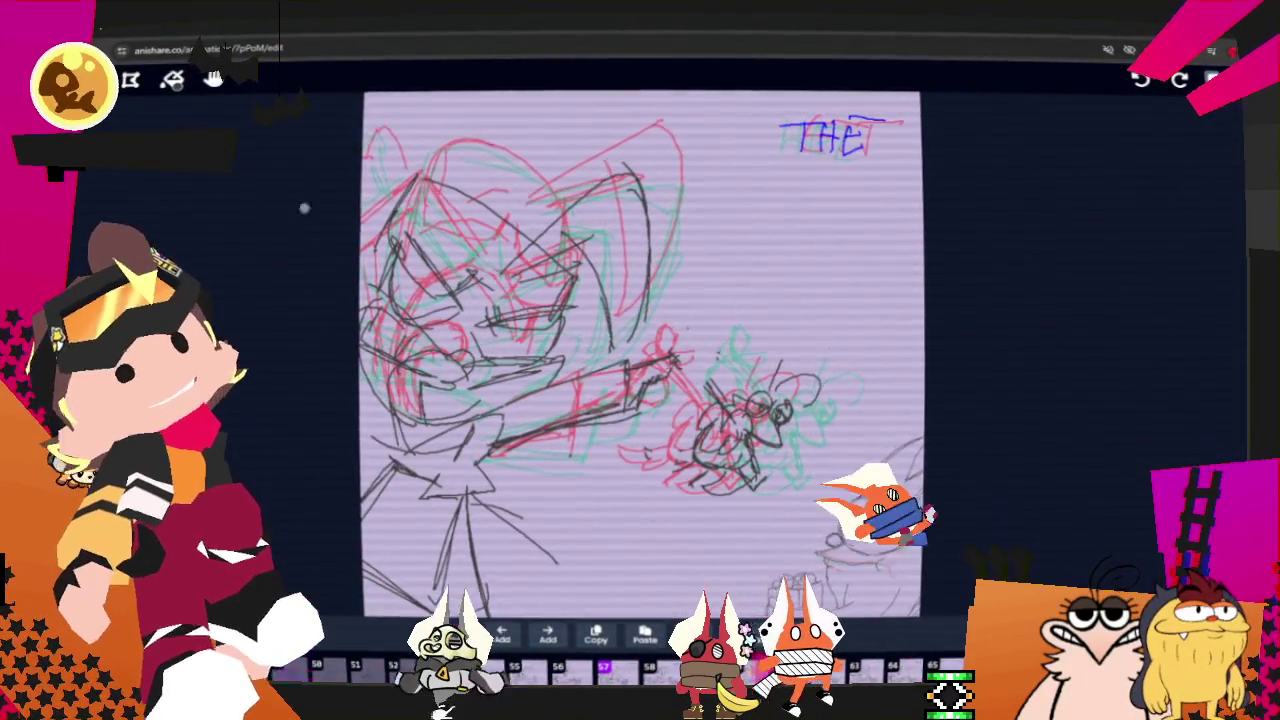
Erase the black creature sketch on the THET frame with a resized eraser.
click(240, 208)
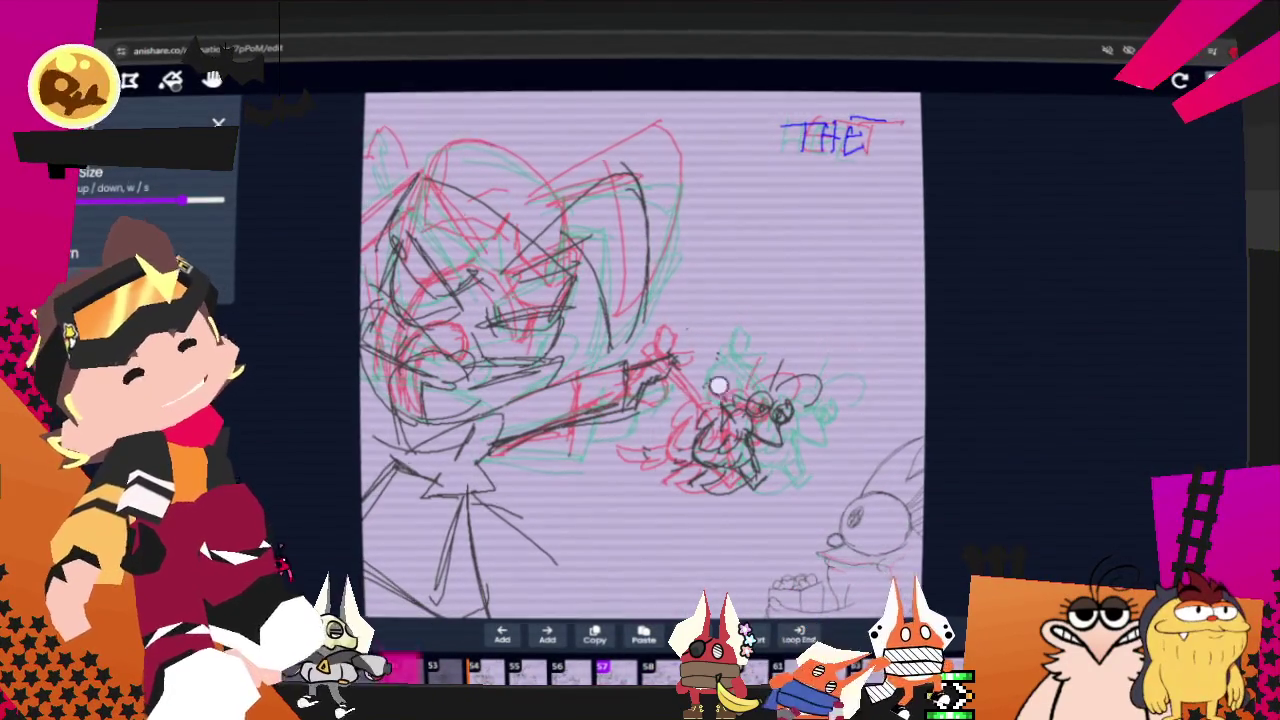
mouse_move(643, 477)
mouse_down()
mouse_move(749, 380)
mouse_move(694, 477)
mouse_move(823, 417)
mouse_up()
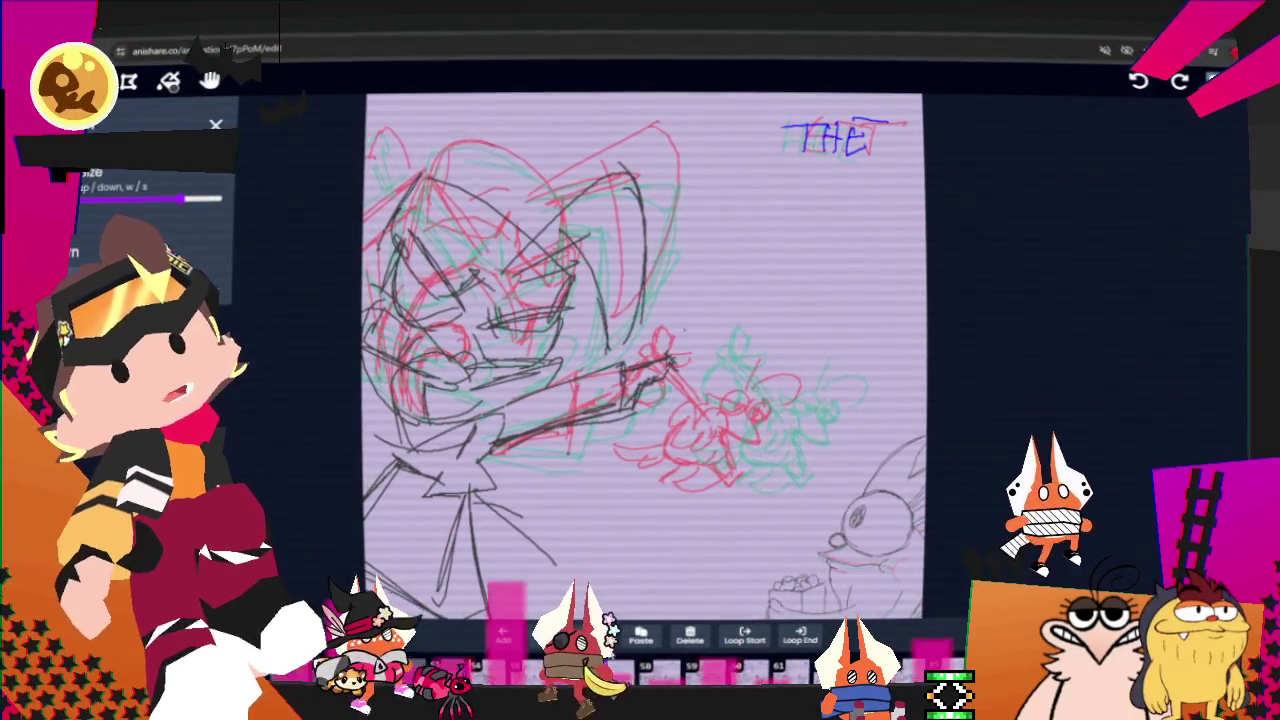
key(s)
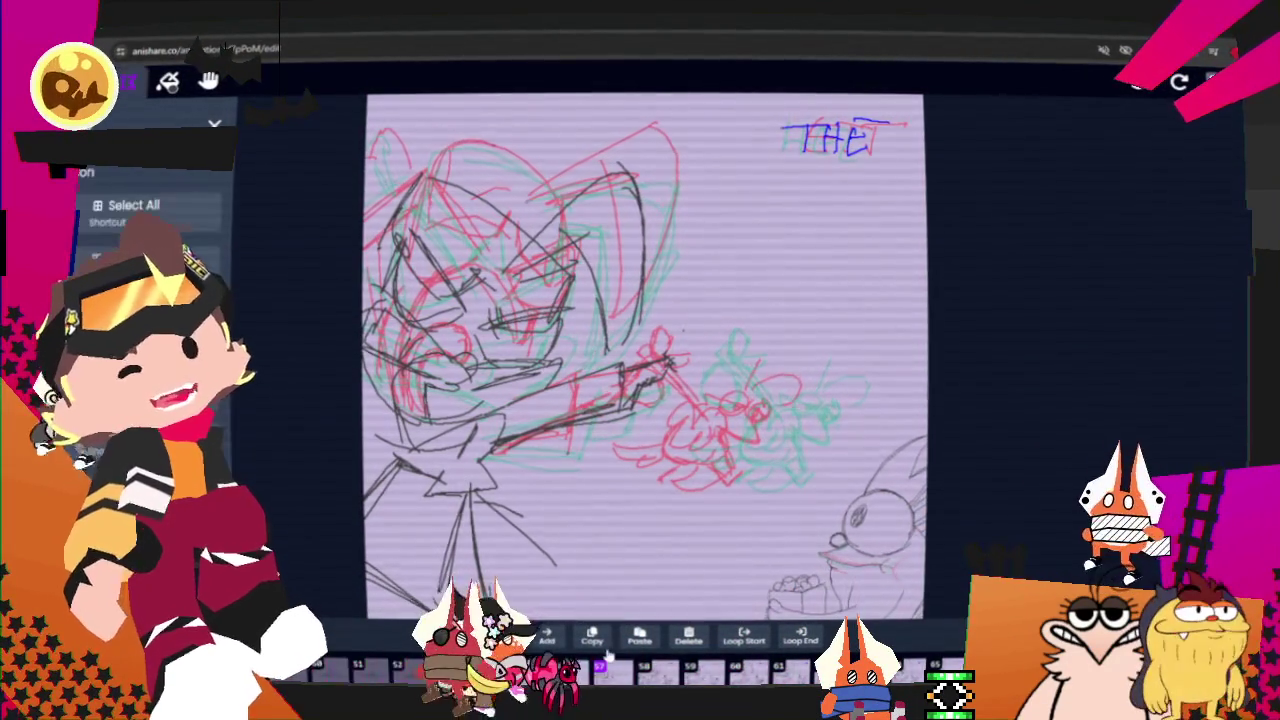
Paste the earlier frame's sketch onto THET, nudge it slightly right, then move to EIT.
click(478, 667)
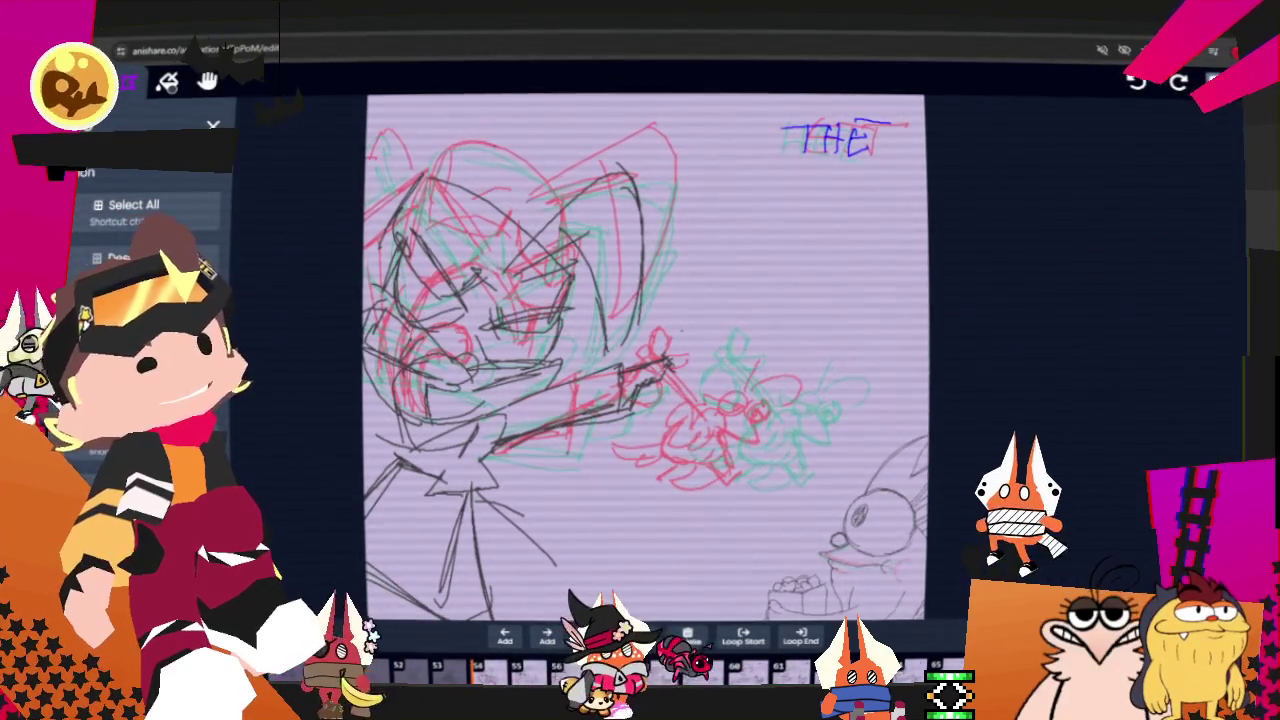
click(598, 667)
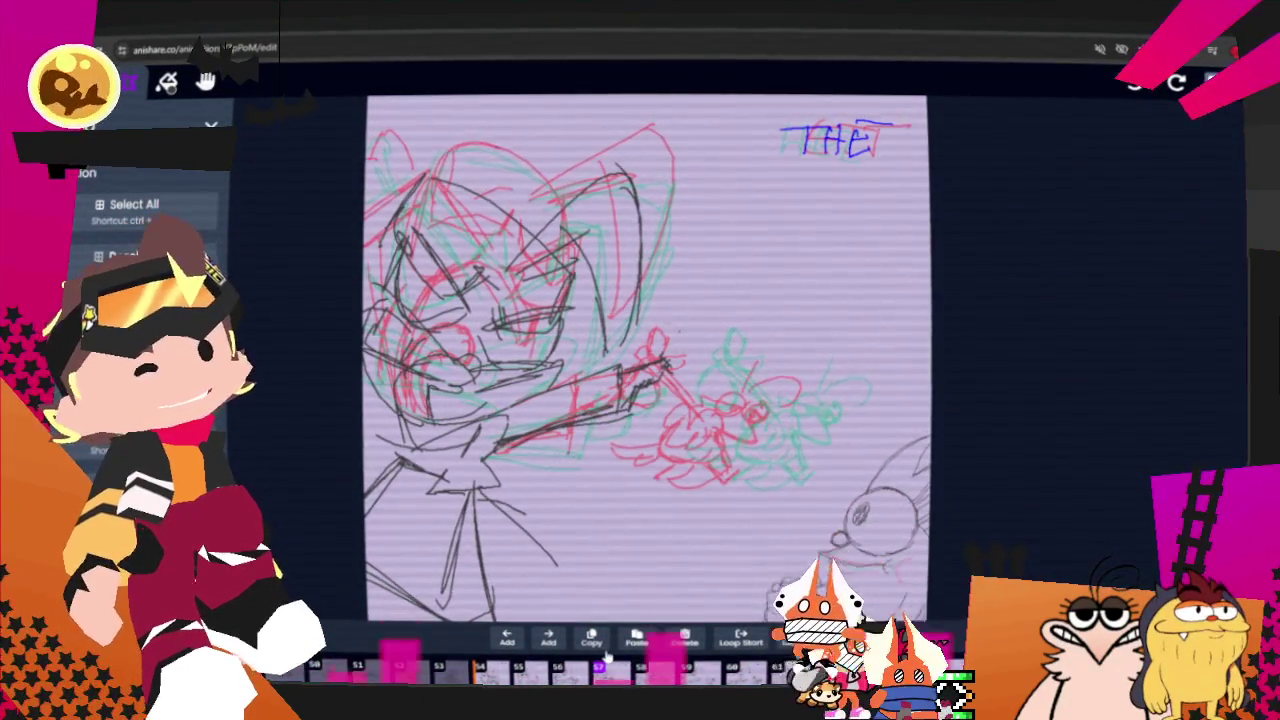
key(ctrl+v)
drag(766, 404, 778, 404)
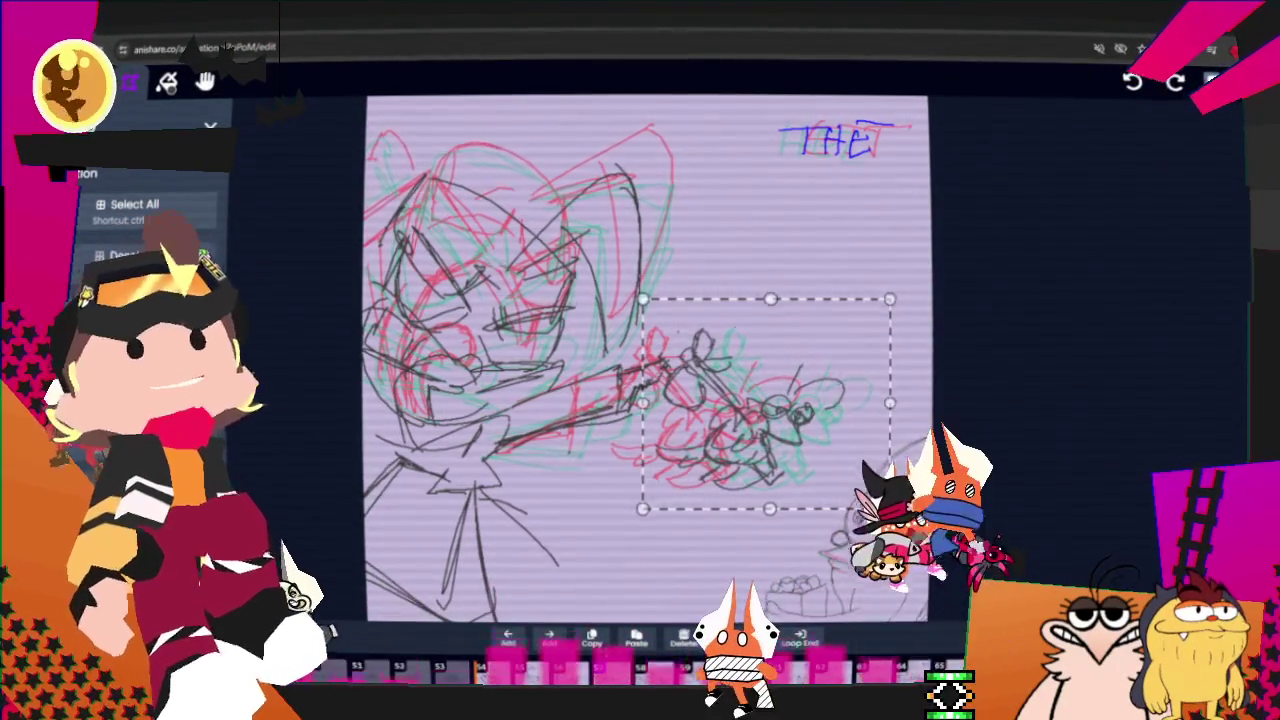
key(Right)
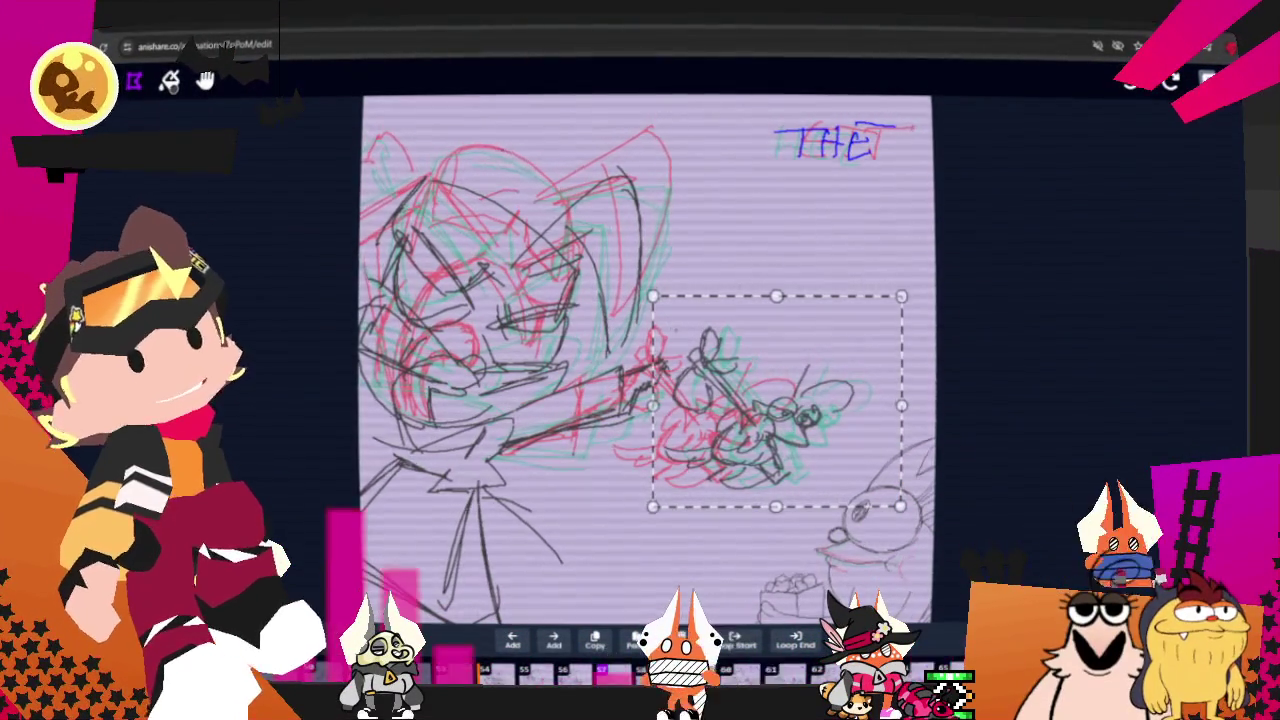
key(Escape)
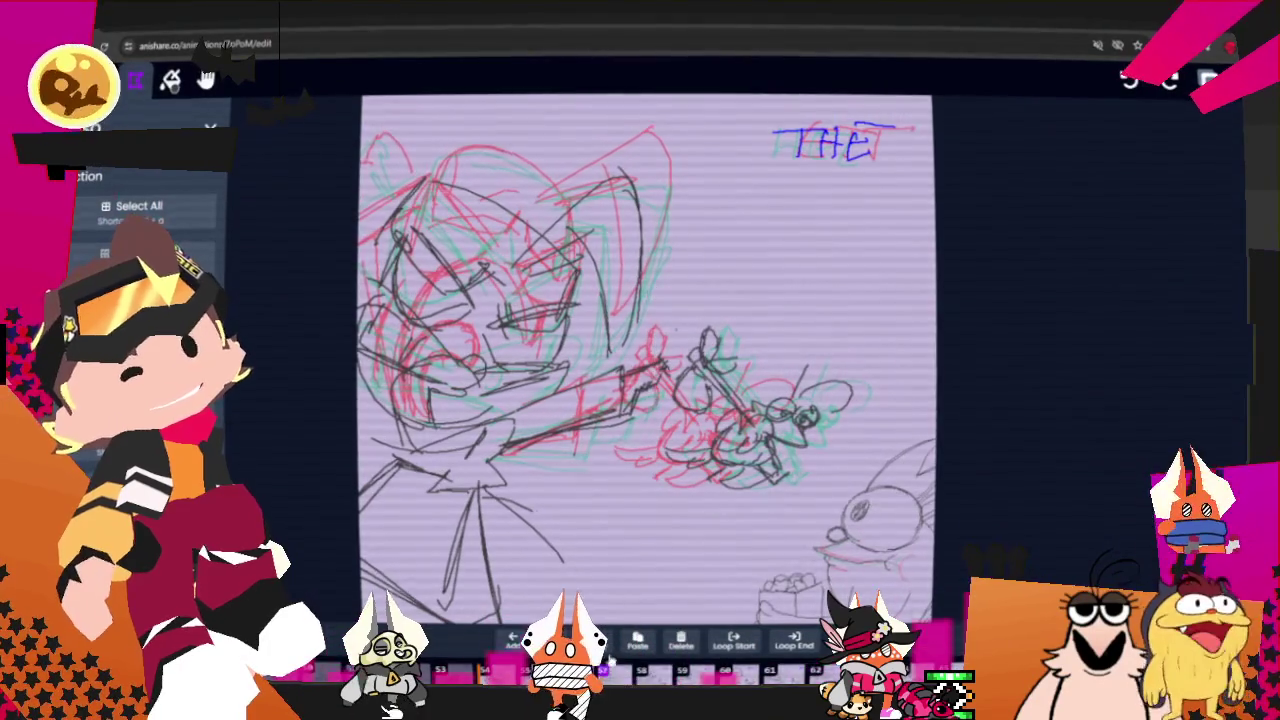
click(613, 660)
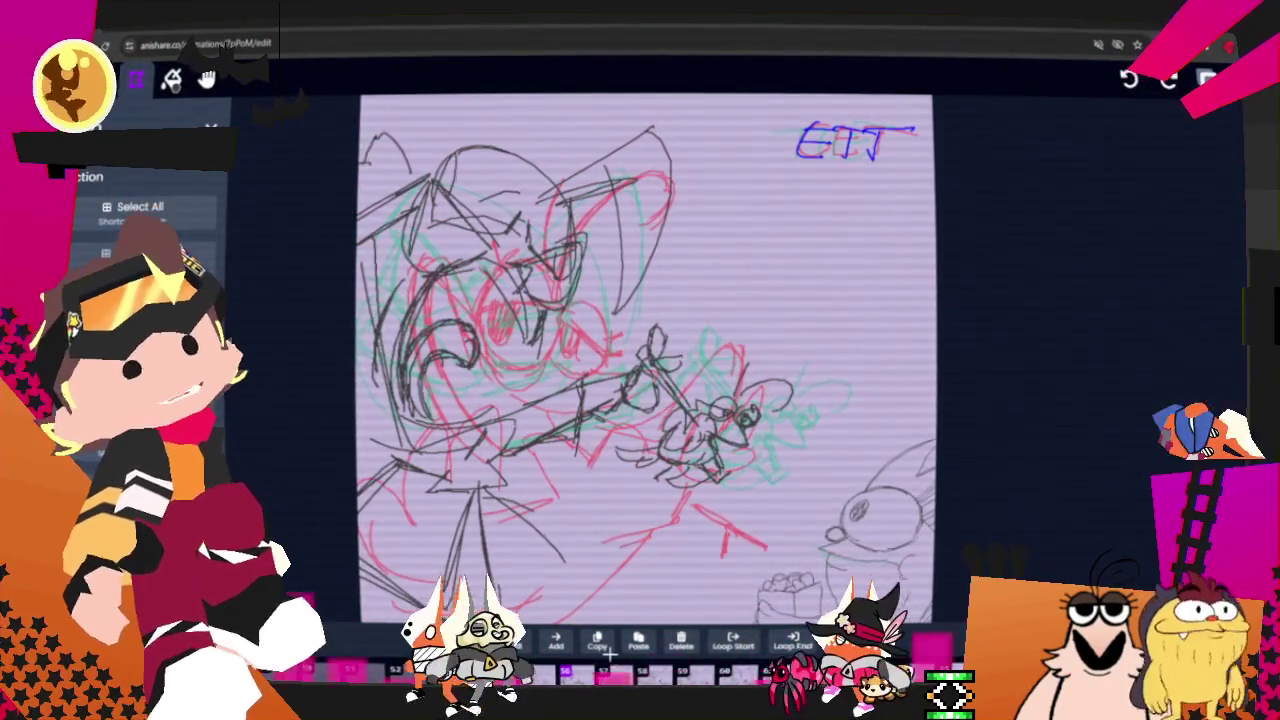
key(b)
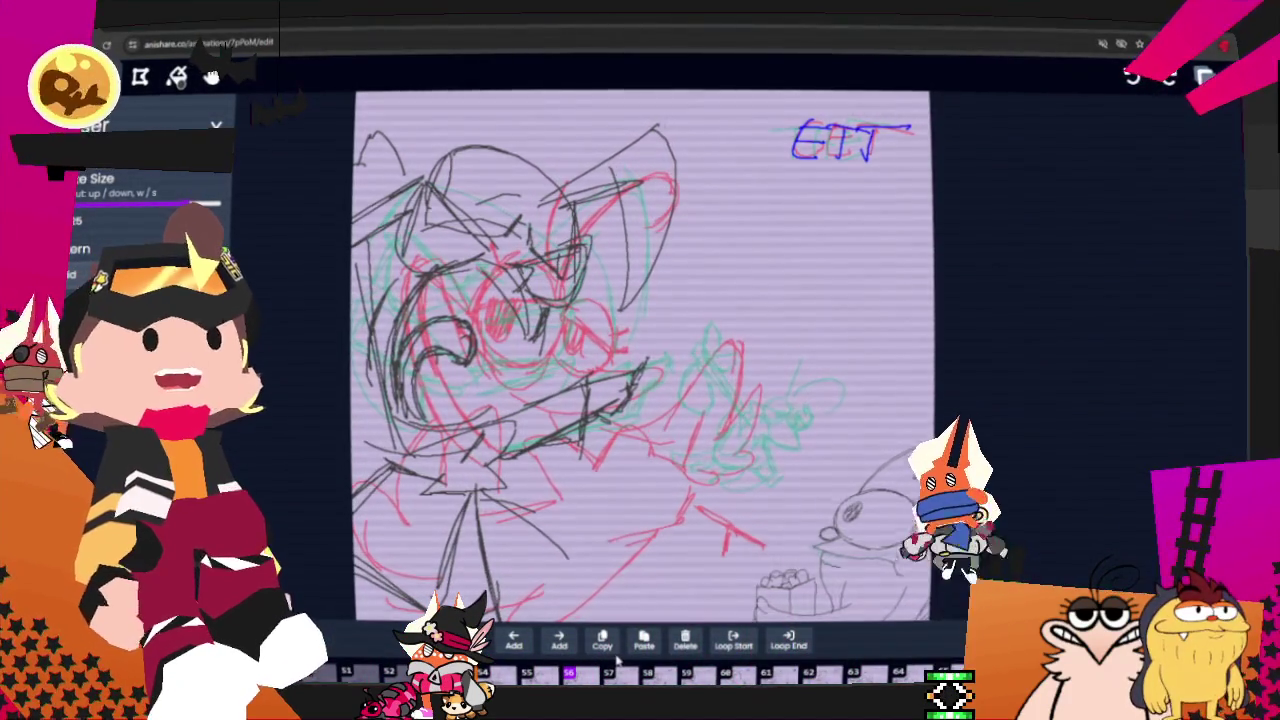
Select the bug sketch on the right and step back to frame 50.
key(v)
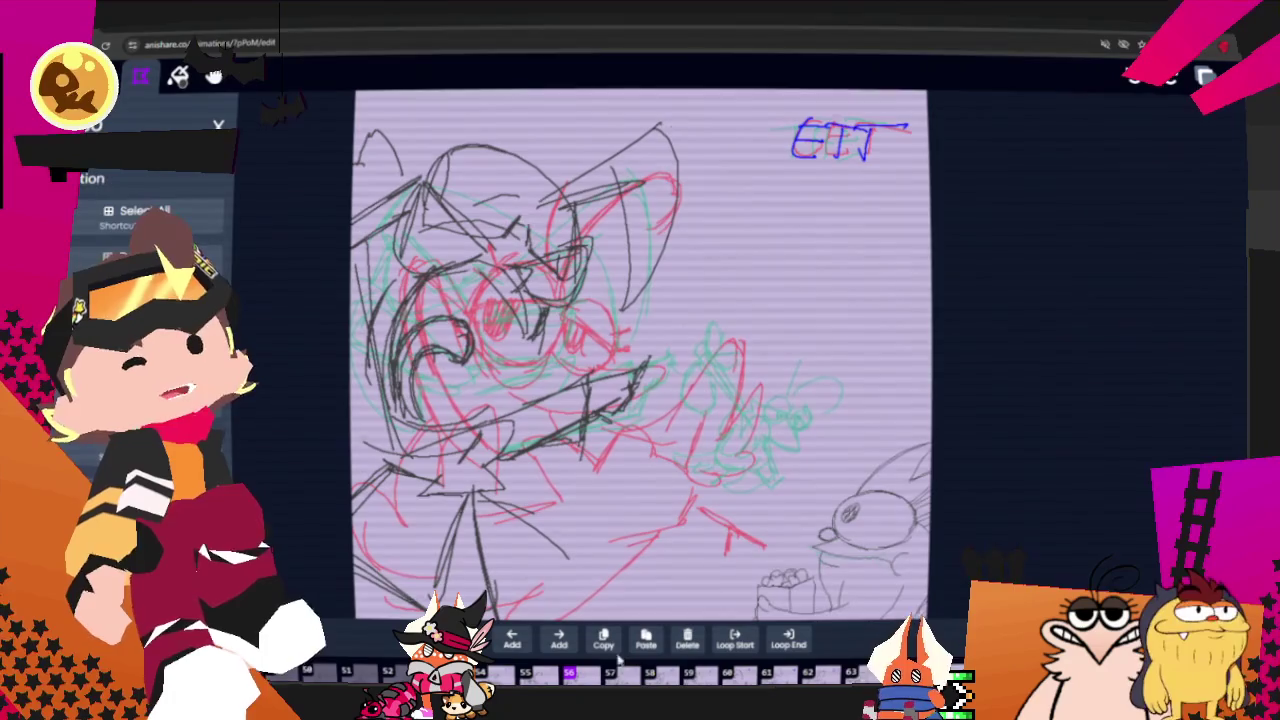
drag(652, 294, 878, 510)
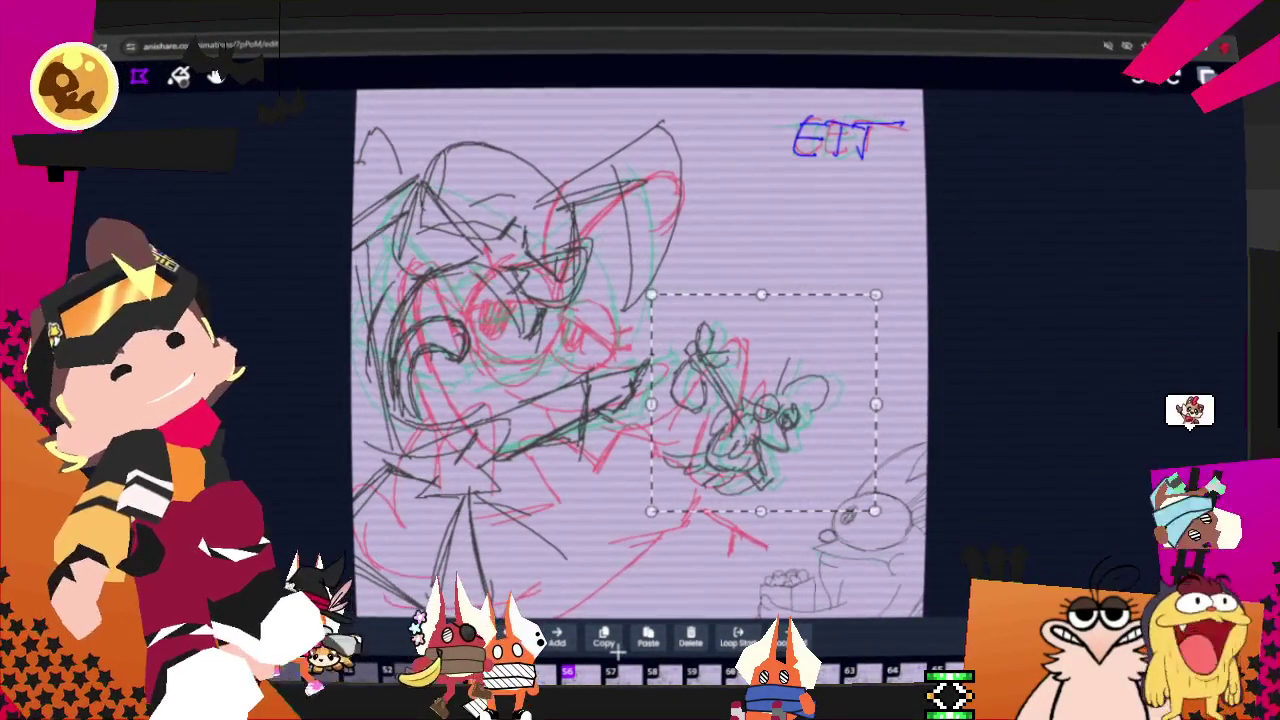
key(Left)
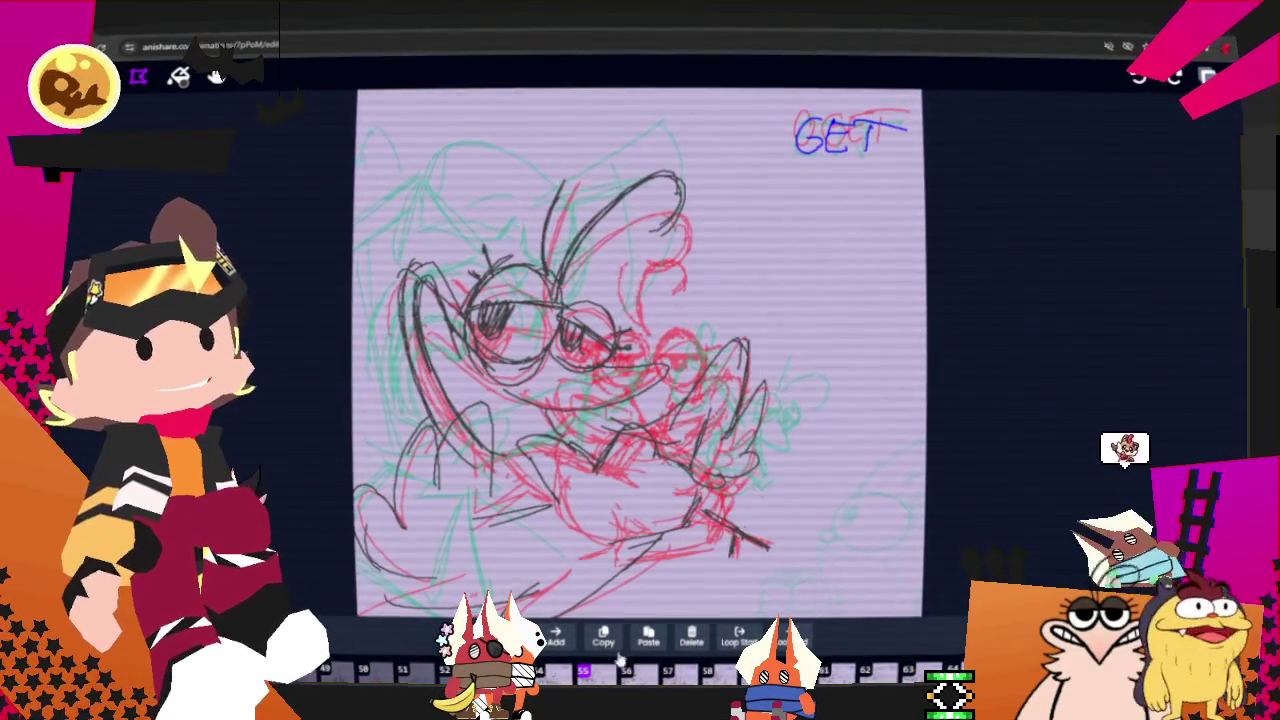
key(Left)
key(Left)
key(Left)
key(Left)
key(Left)
Play the animation, stop on the HERE frame, and loop a selection around the bug.
key(space)
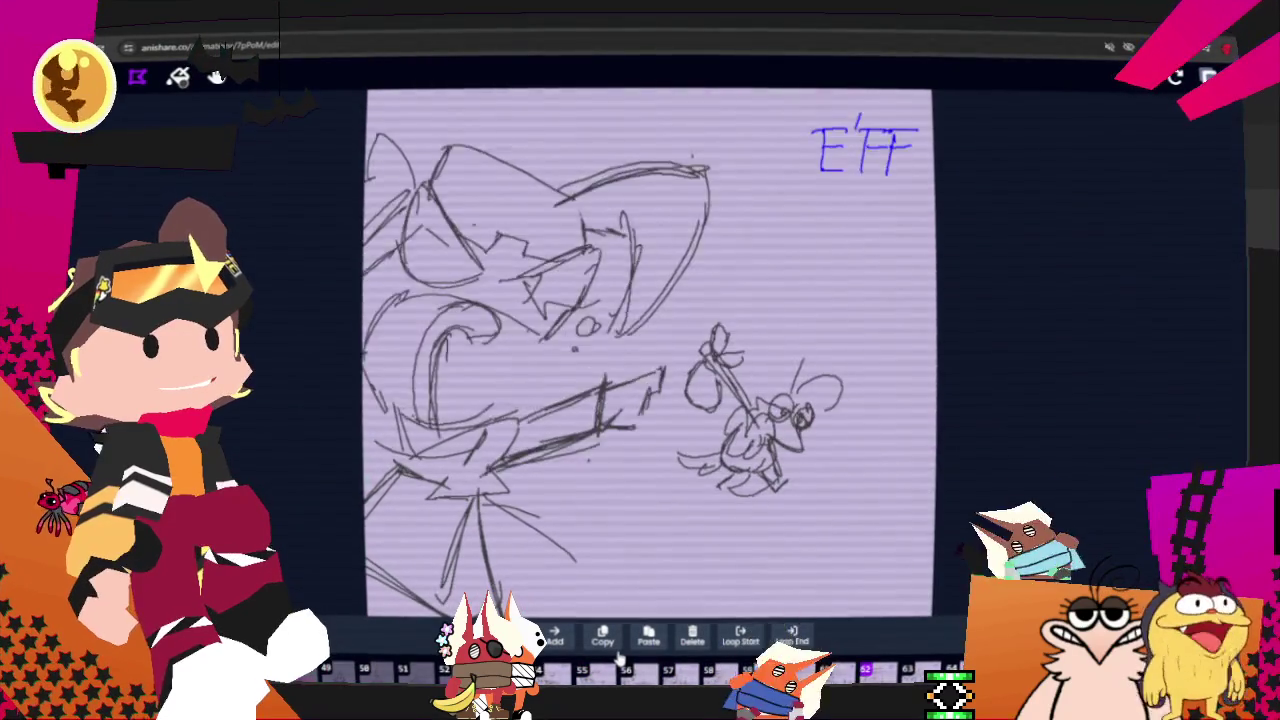
key(space)
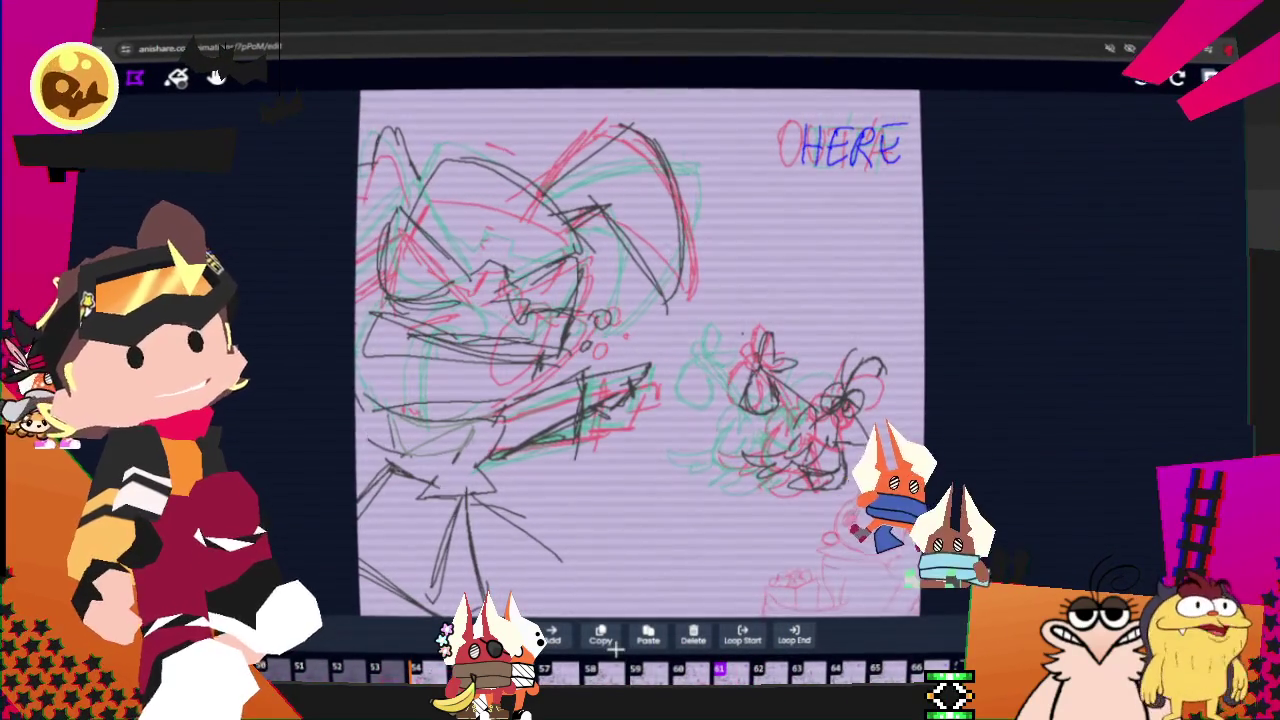
key(shift+slash)
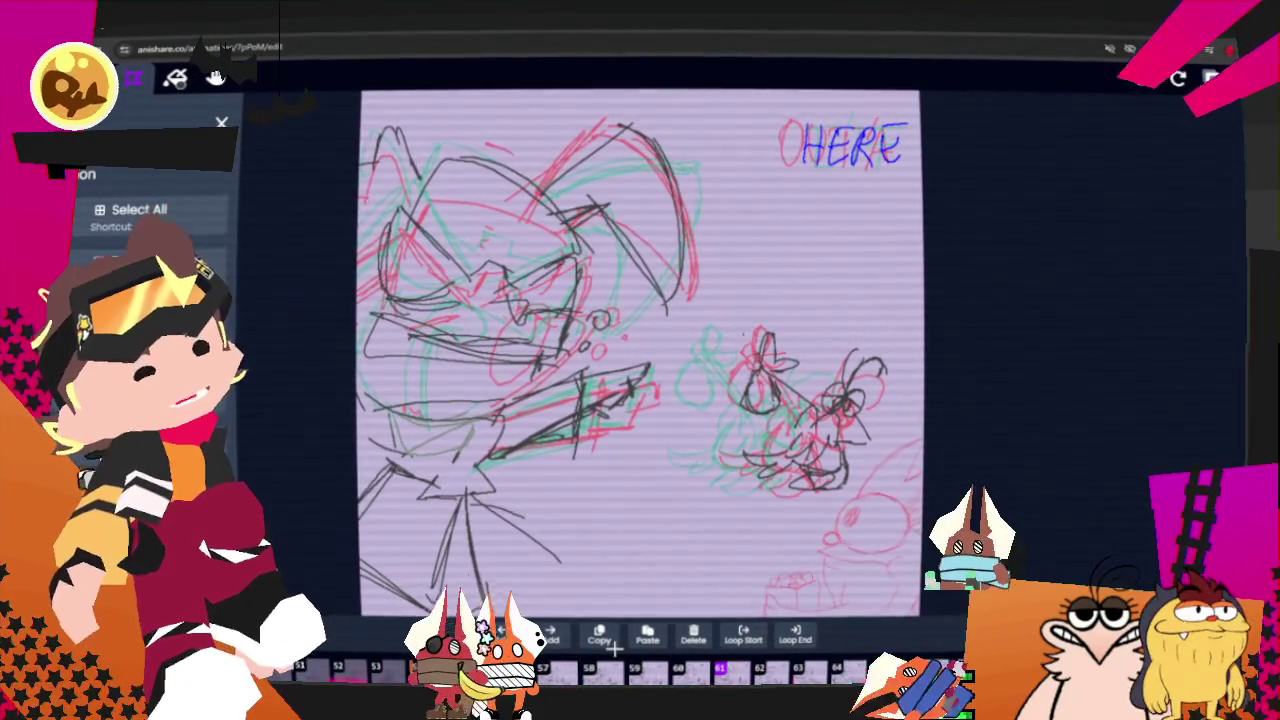
mouse_move(910, 372)
mouse_down()
mouse_move(786, 517)
mouse_move(908, 380)
mouse_up()
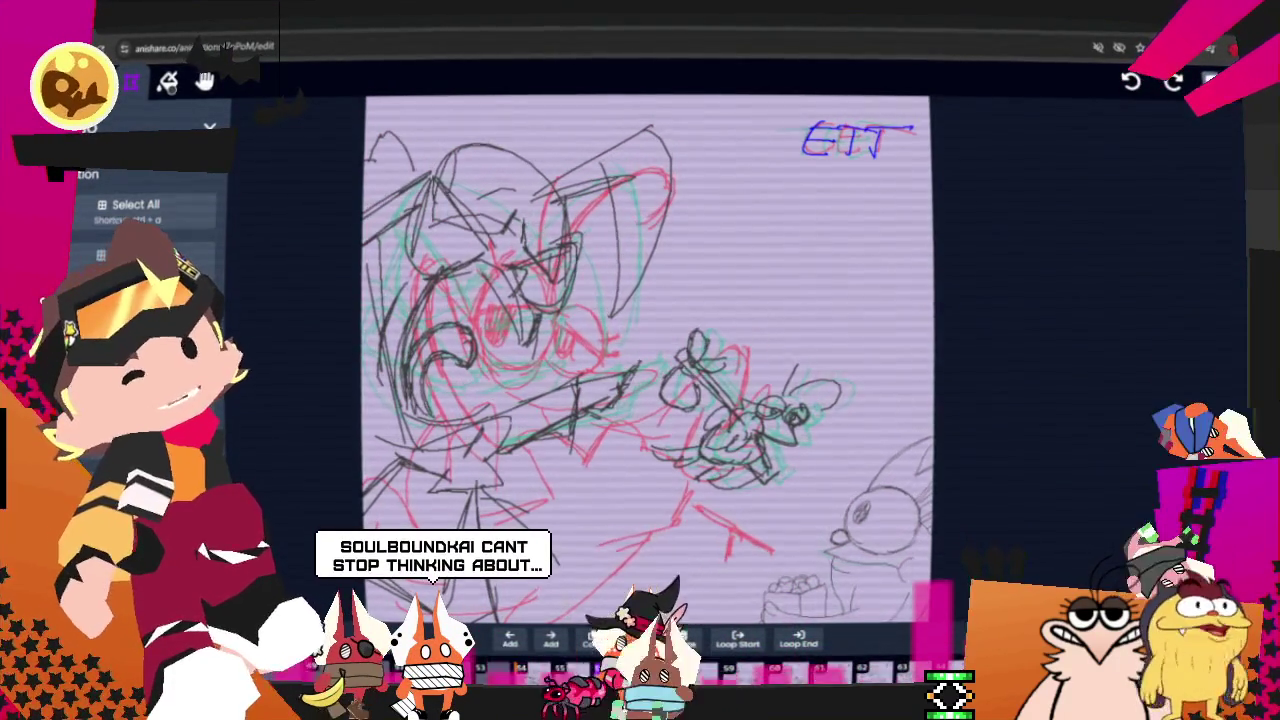
Lasso the small creature and delete its black lines, then undo the deletion.
drag(860, 340, 765, 513)
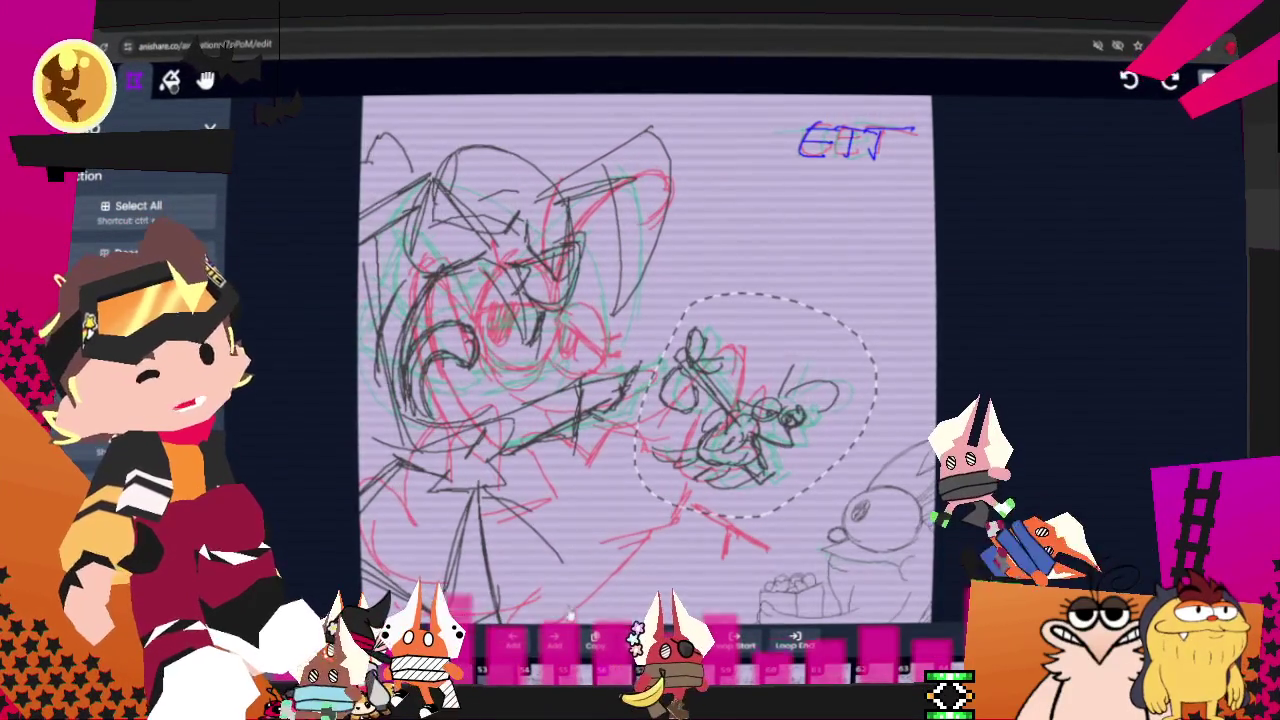
key(Delete)
key(ctrl+z)
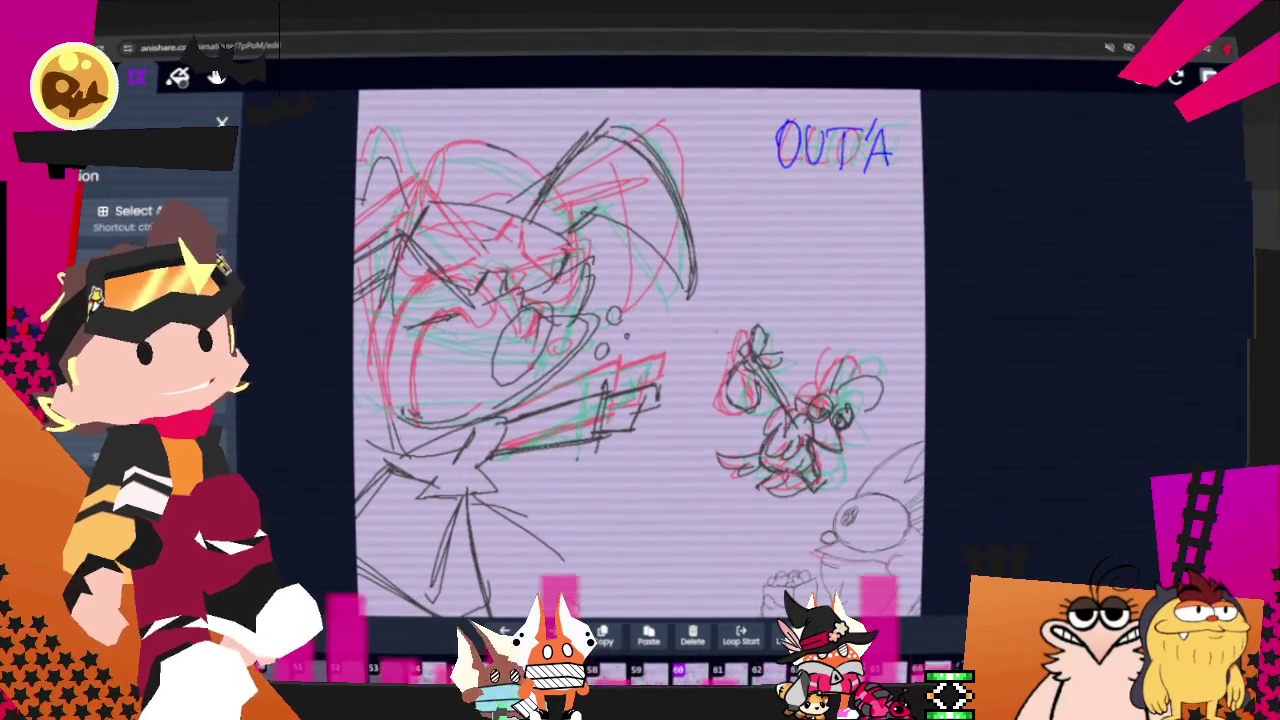
Remove the small creature's black lines on OUTA and paste in the copied creature sketch.
key(b)
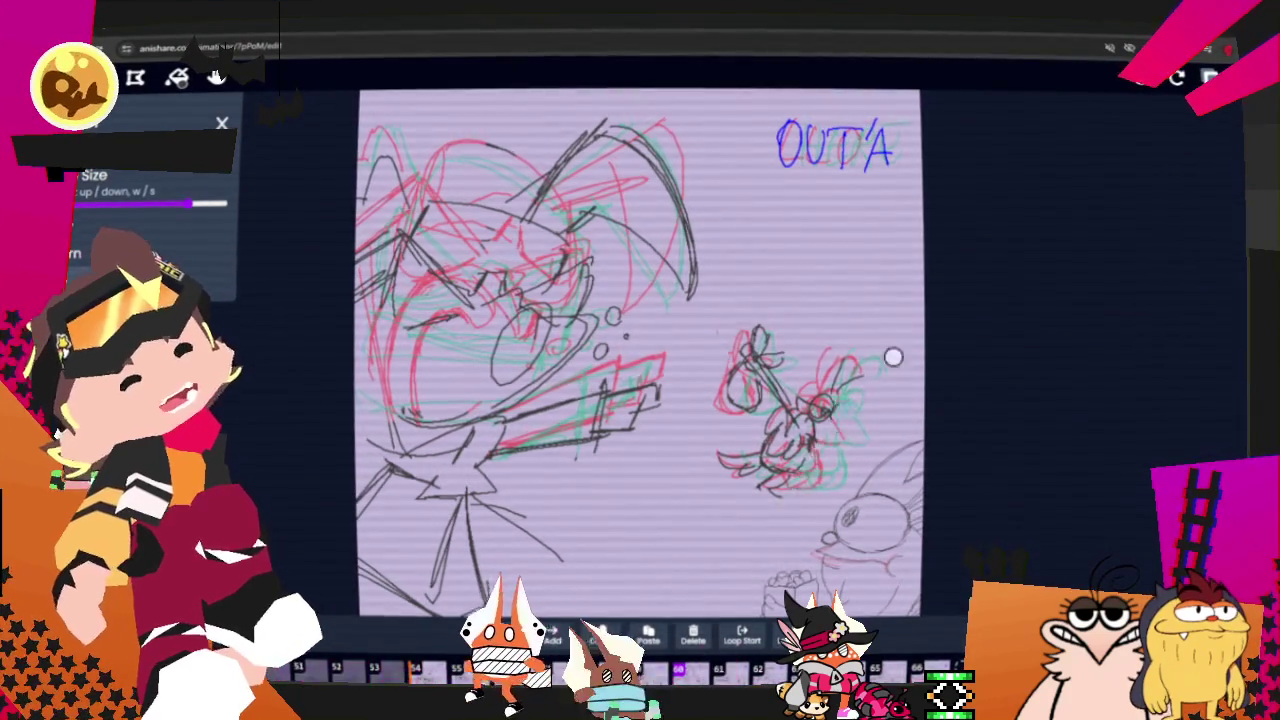
key(ctrl+z)
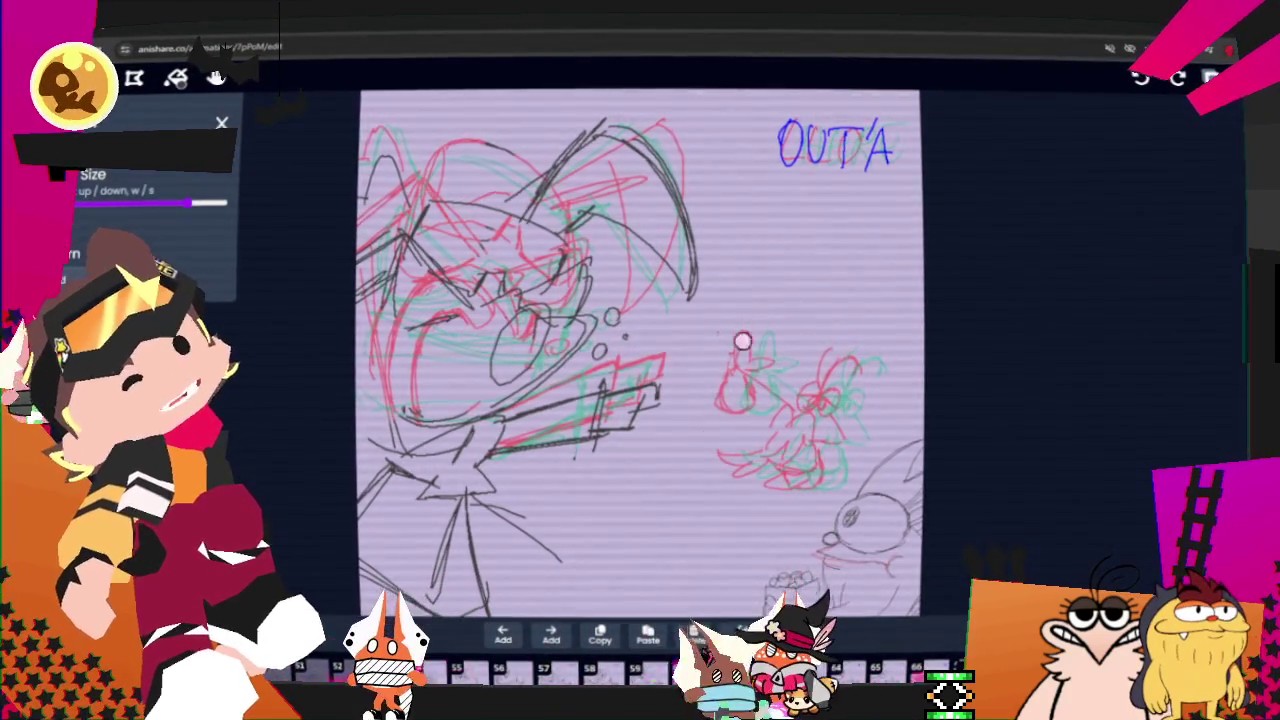
key(v)
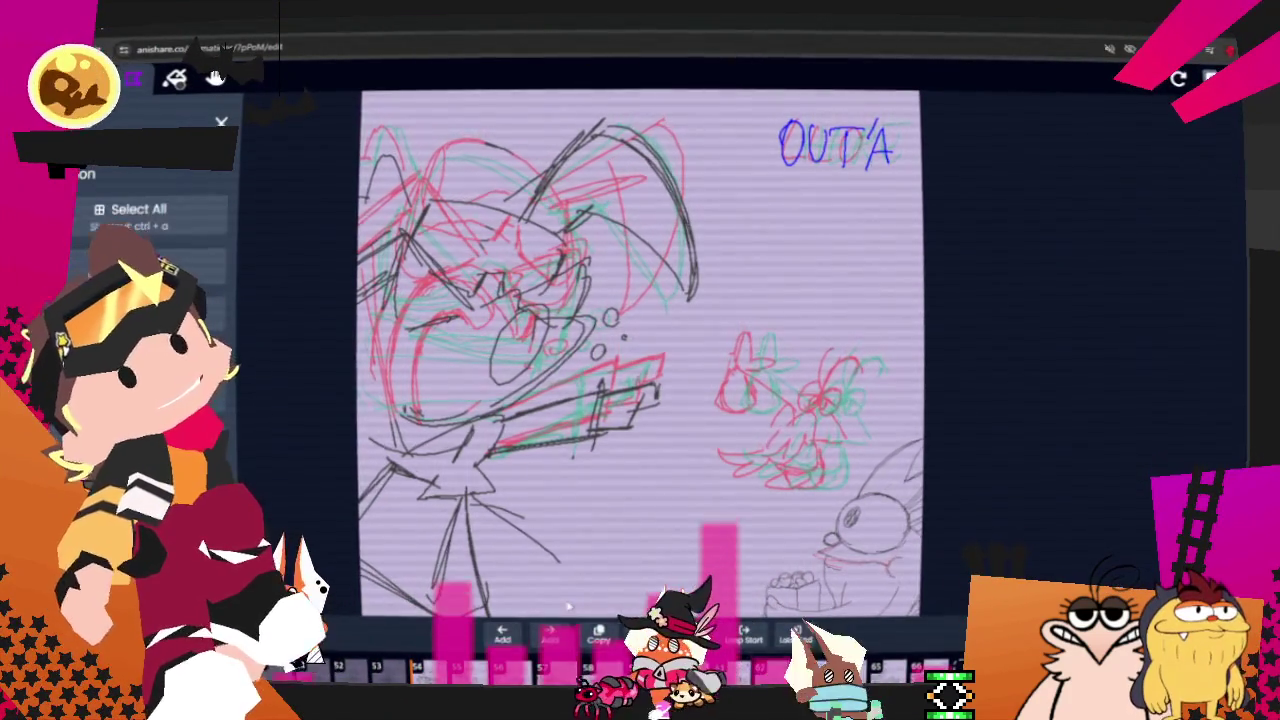
key(ctrl+v)
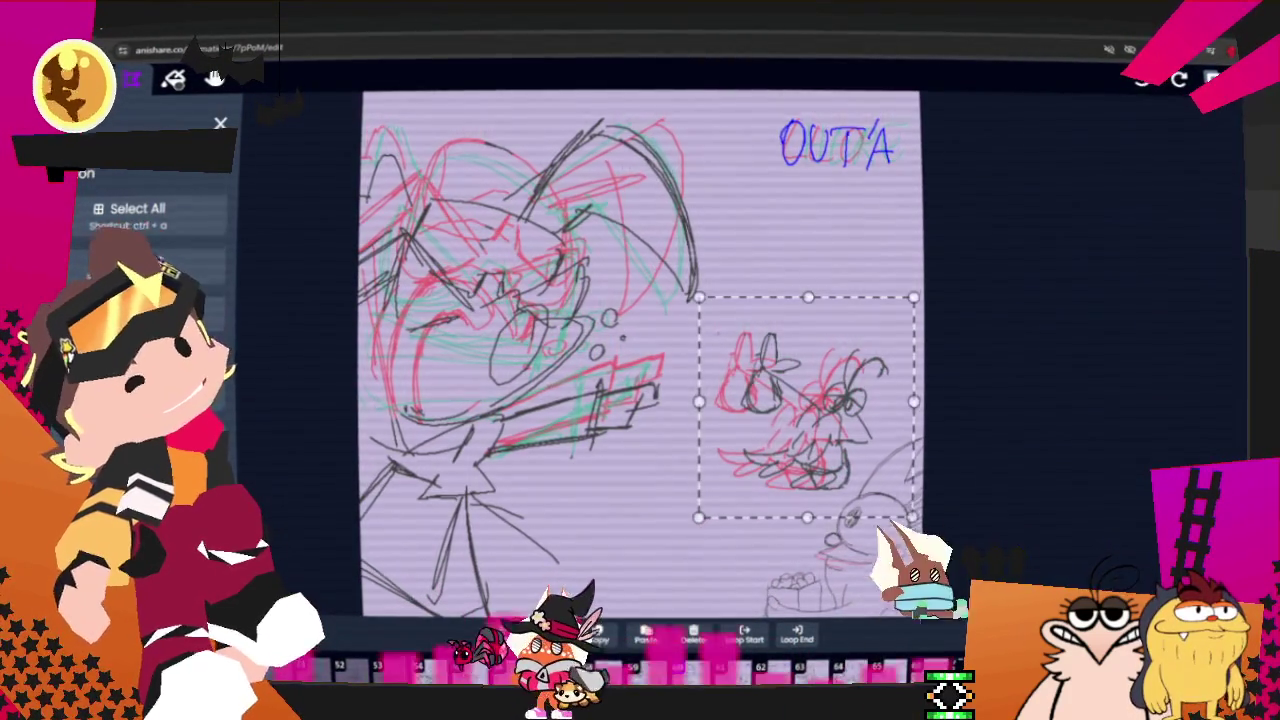
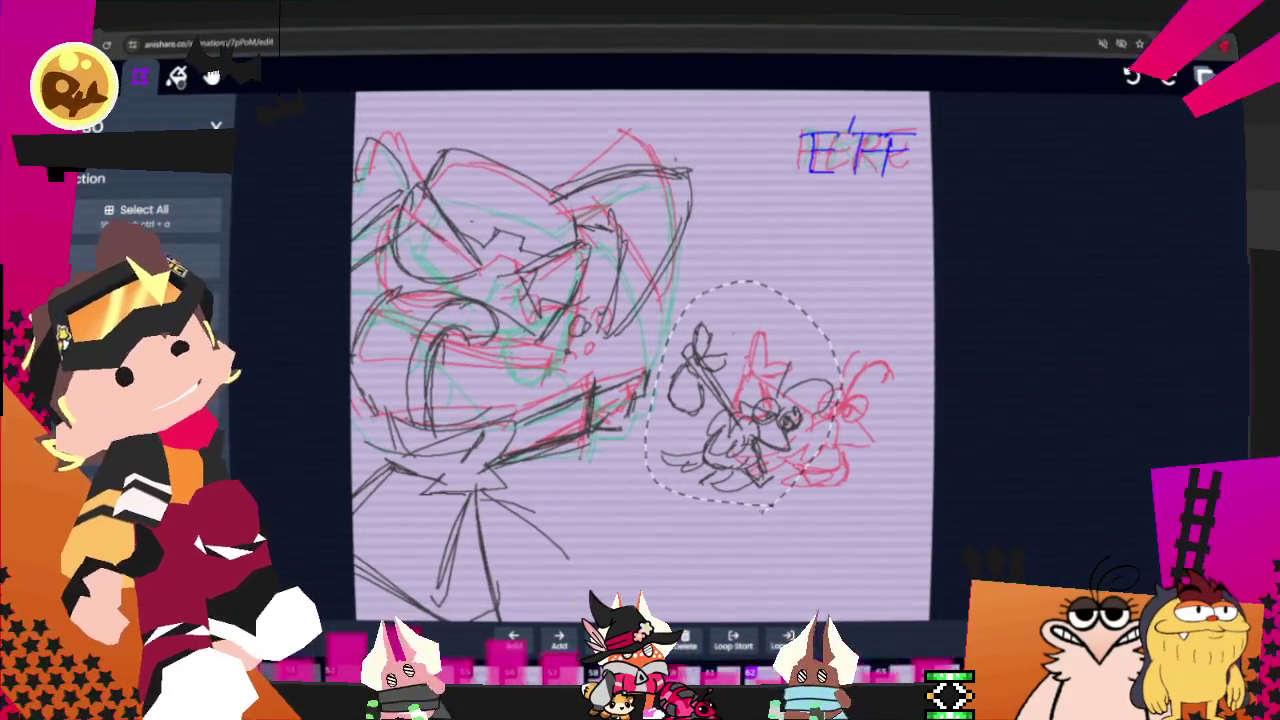
Delete the small figure's black strokes from this frame and play back the animation to review.
key(Delete)
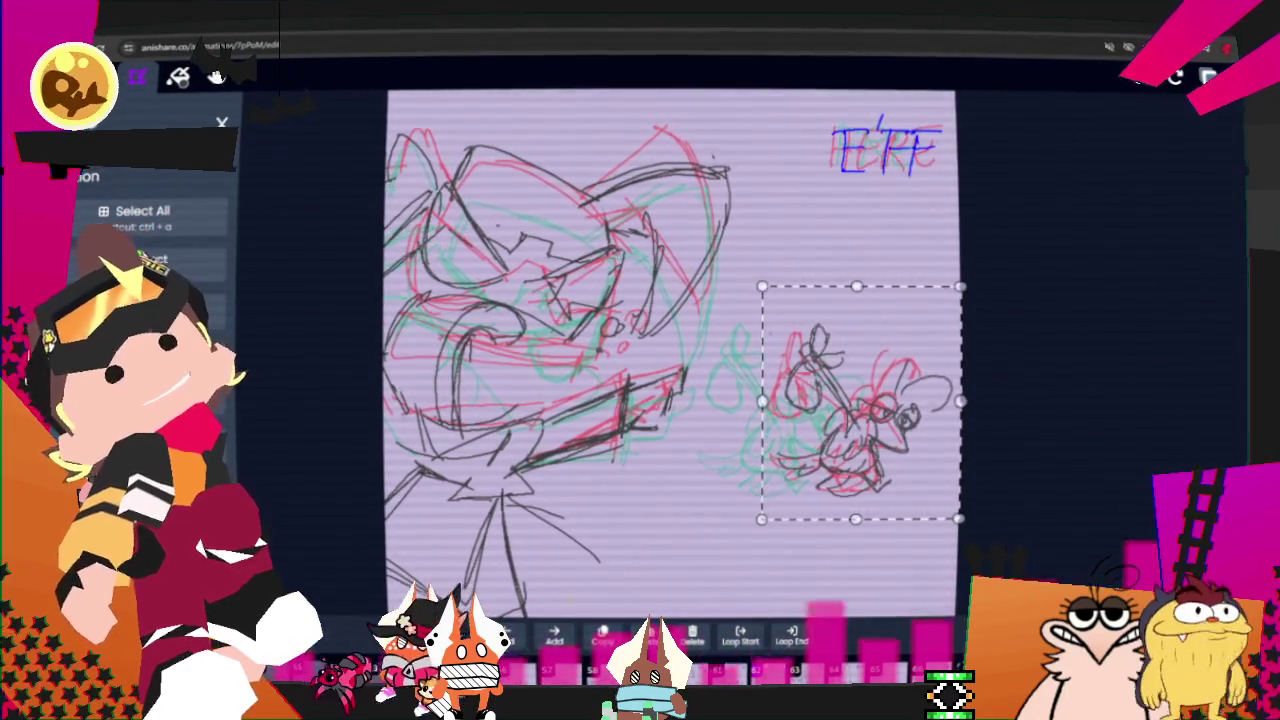
click(572, 607)
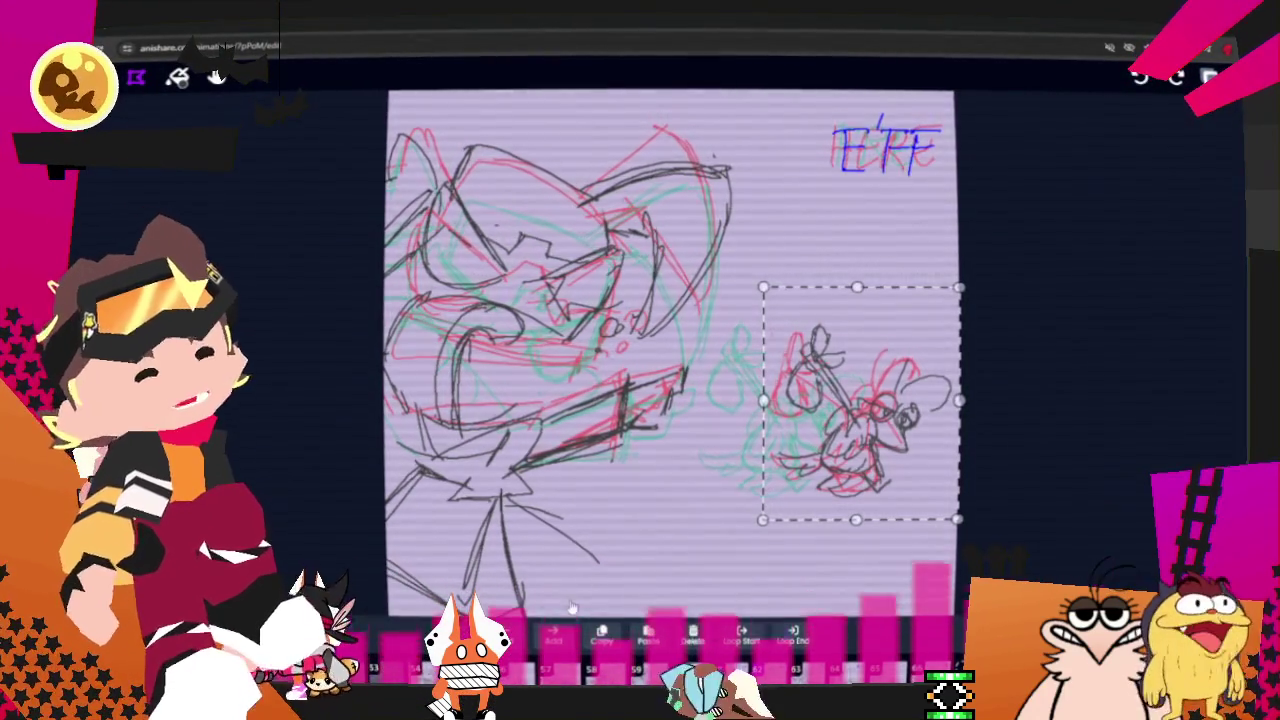
key(space)
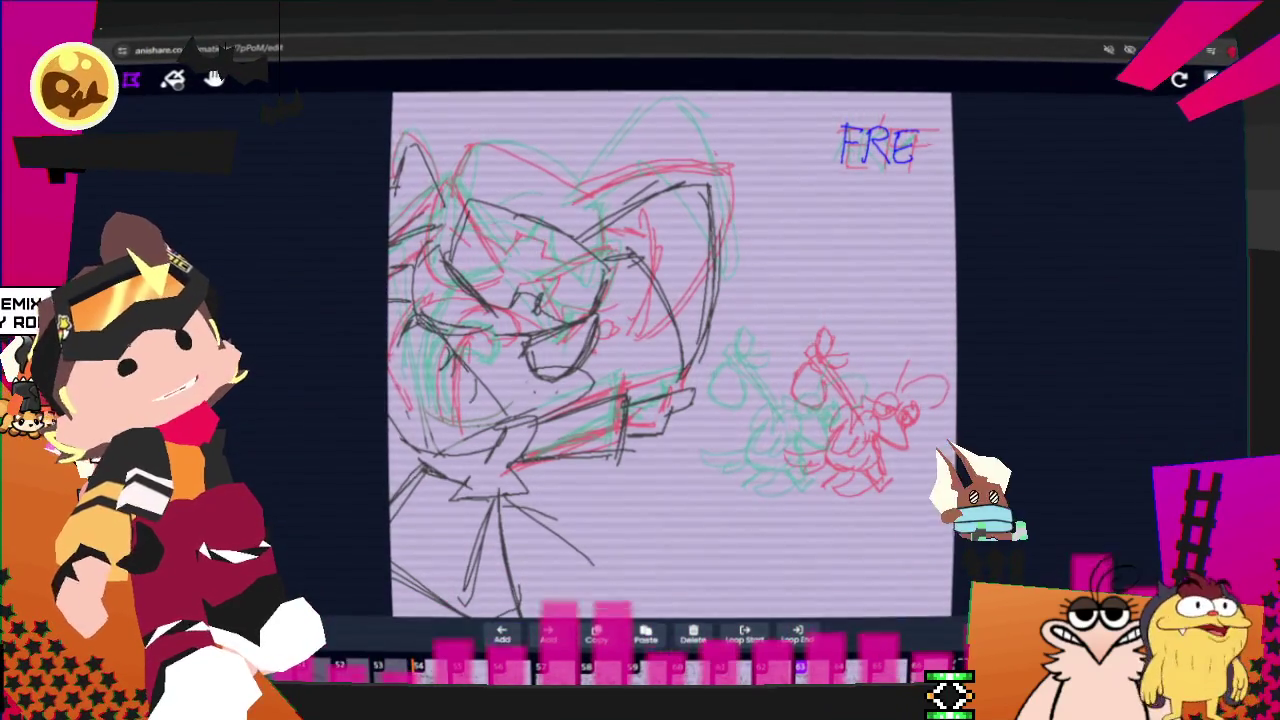
Shift the small figure's sketch further right in the FRE frame.
click(131, 80)
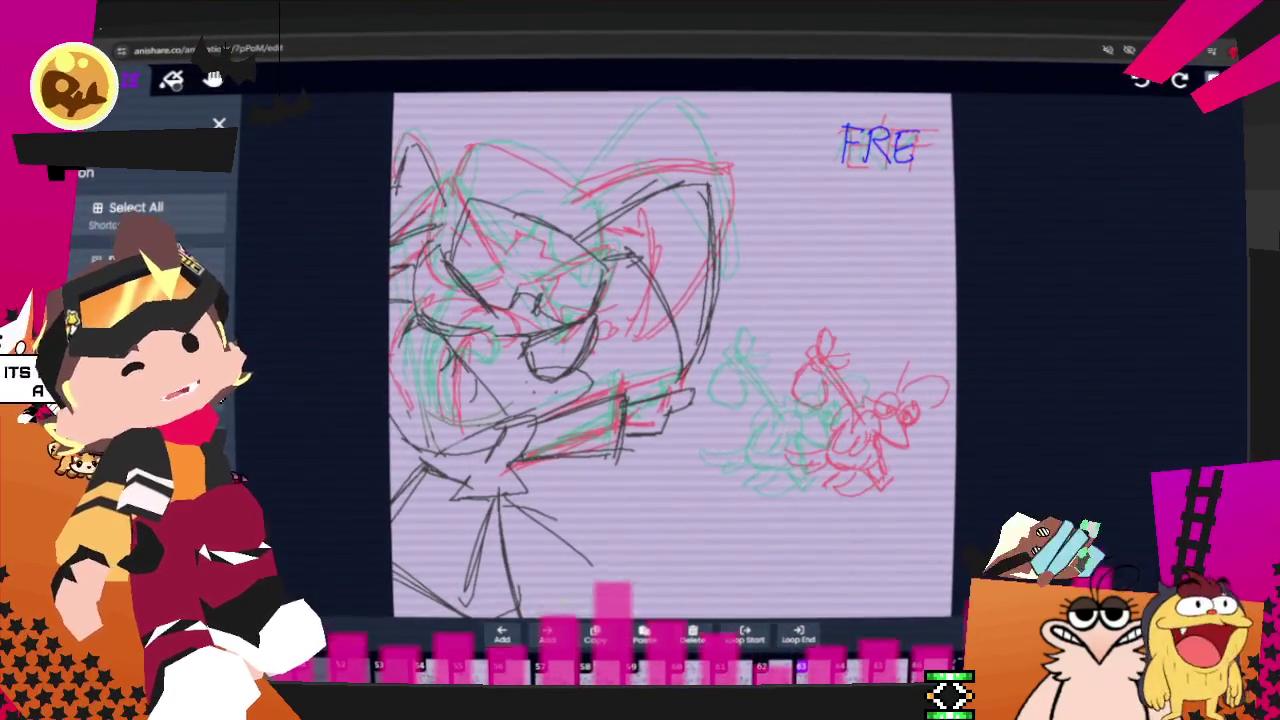
key(ctrl+a)
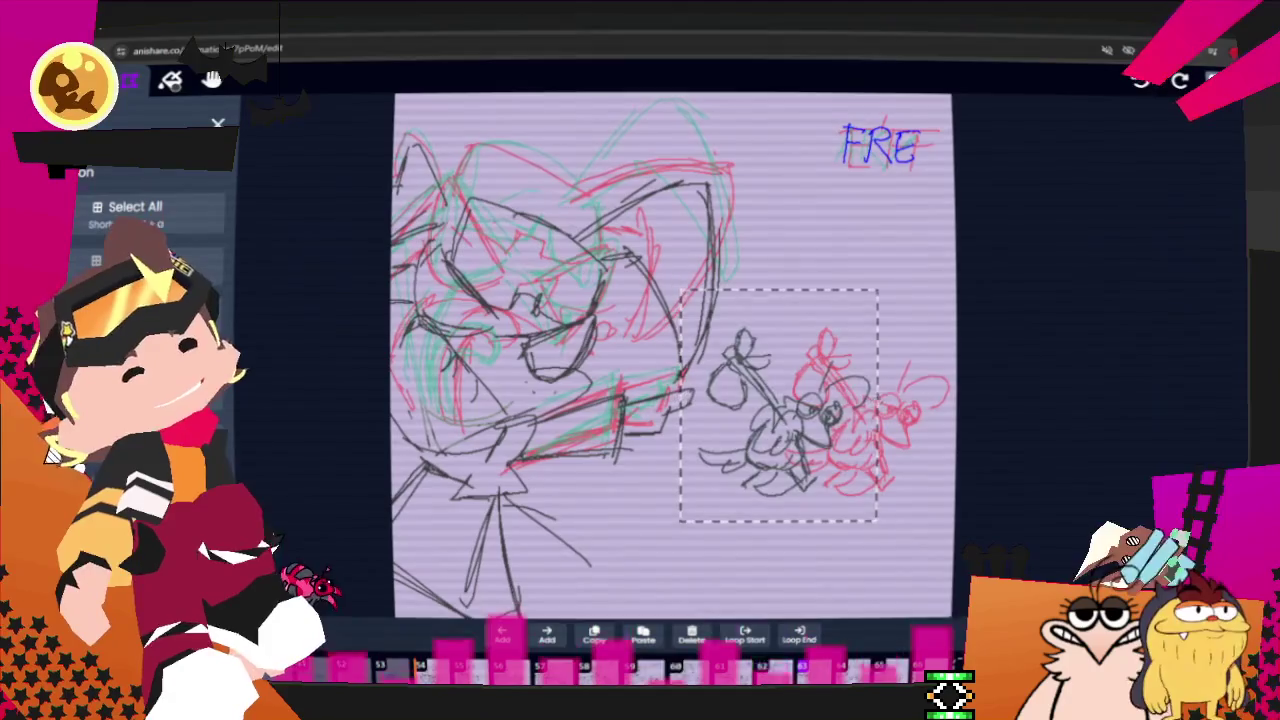
drag(780, 405, 872, 410)
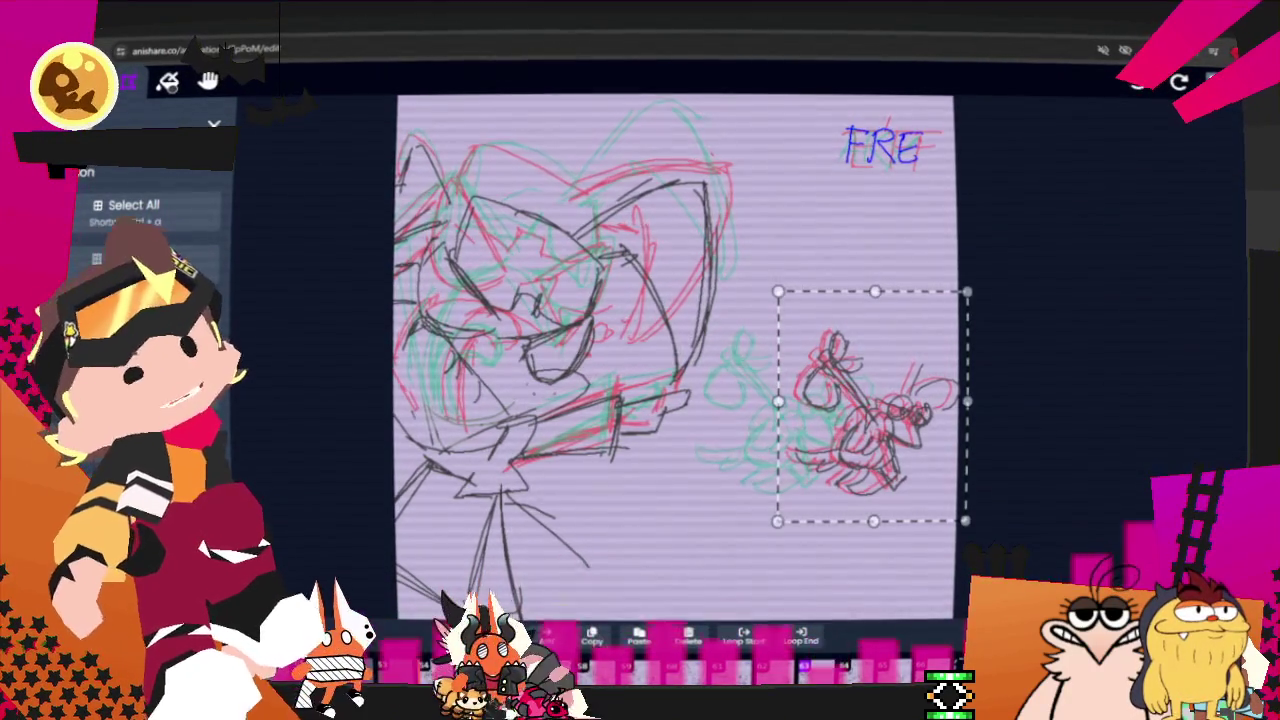
key(Escape)
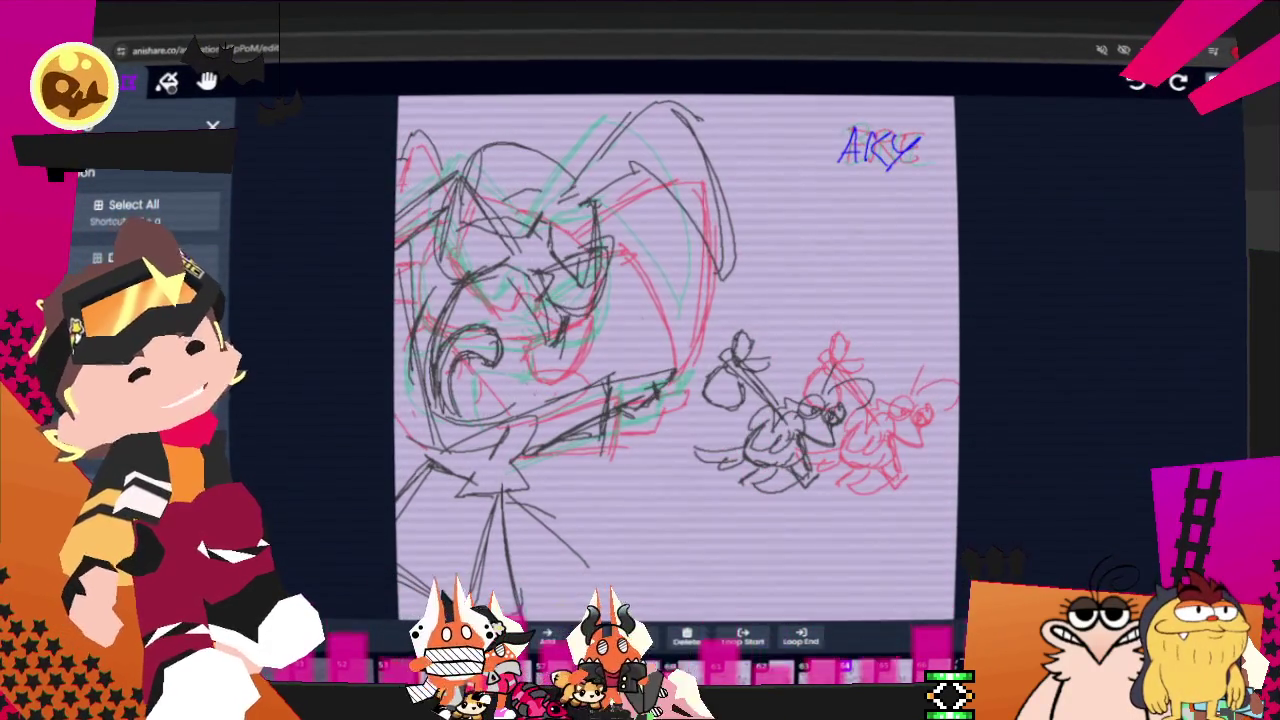
key(b)
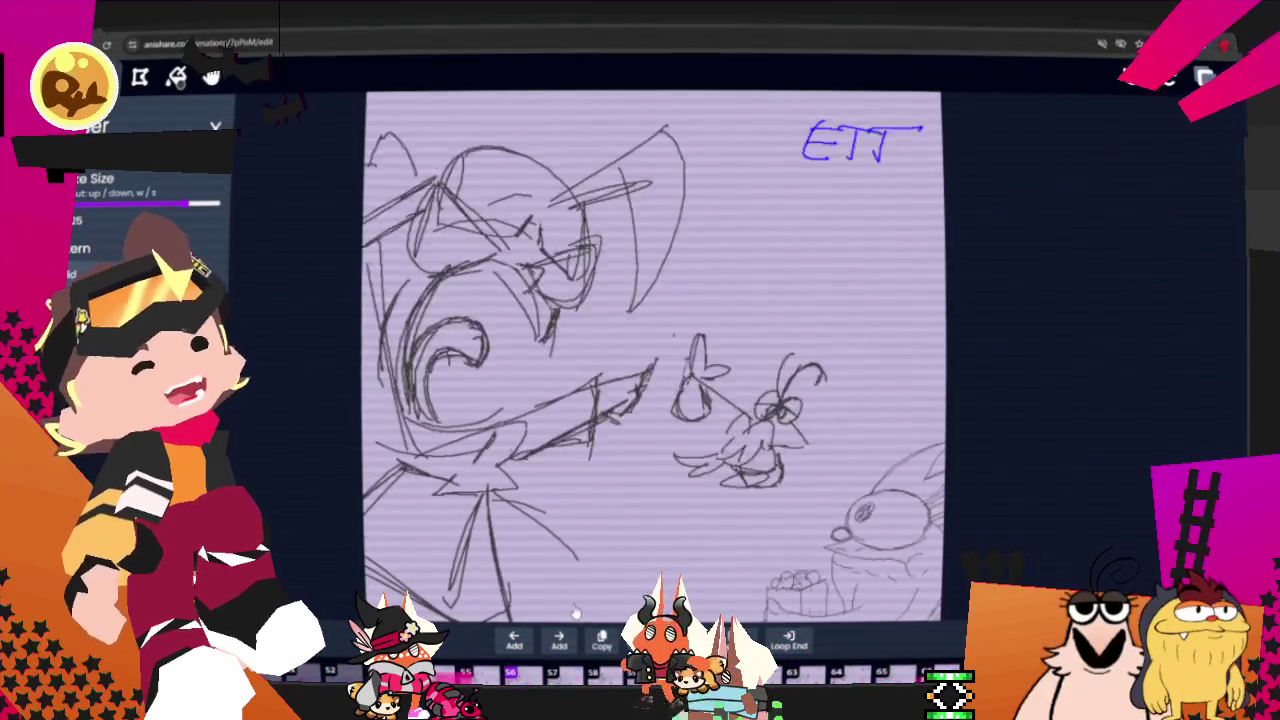
Advance to the EFF frame and lasso the small figure on the right.
key(Right)
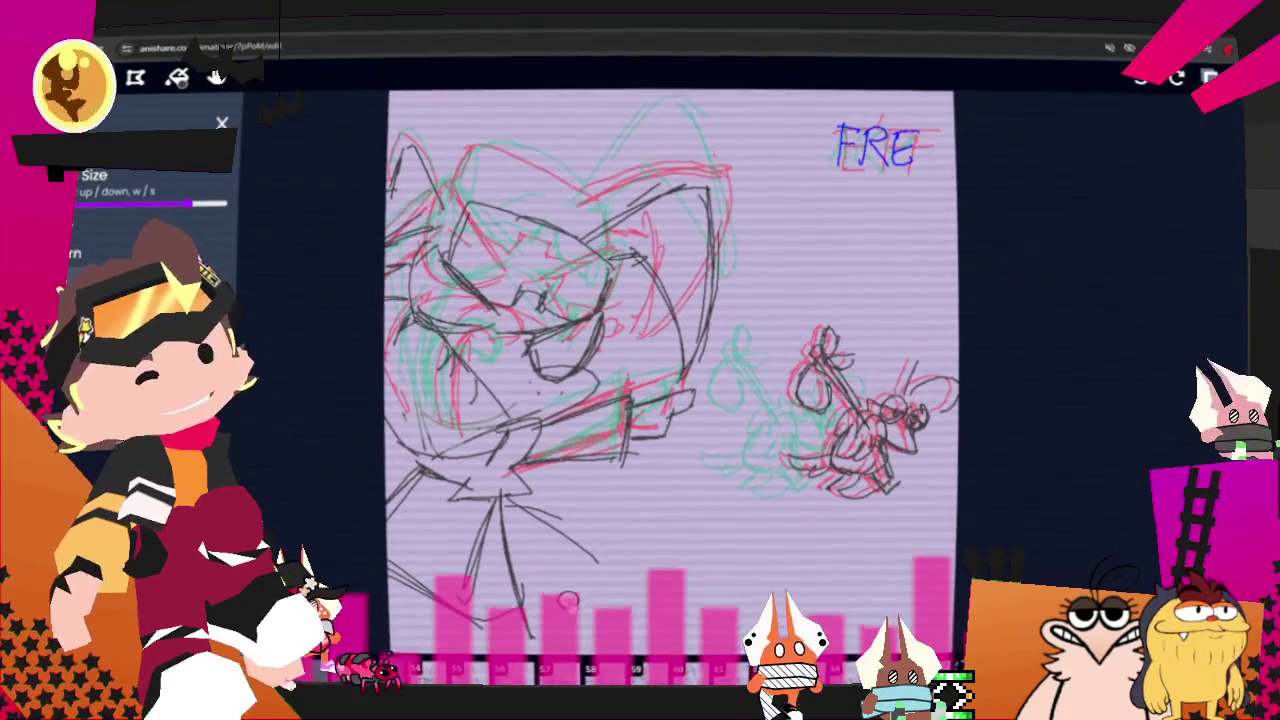
key(m)
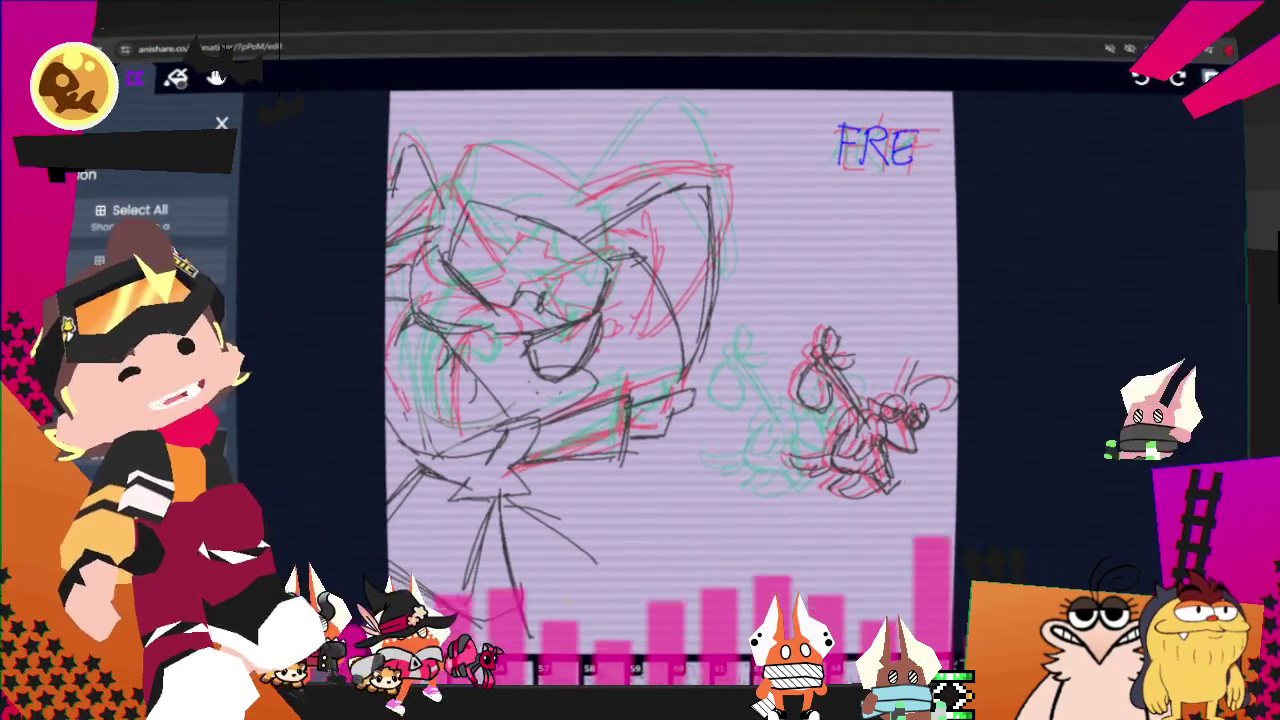
drag(850, 286, 840, 287)
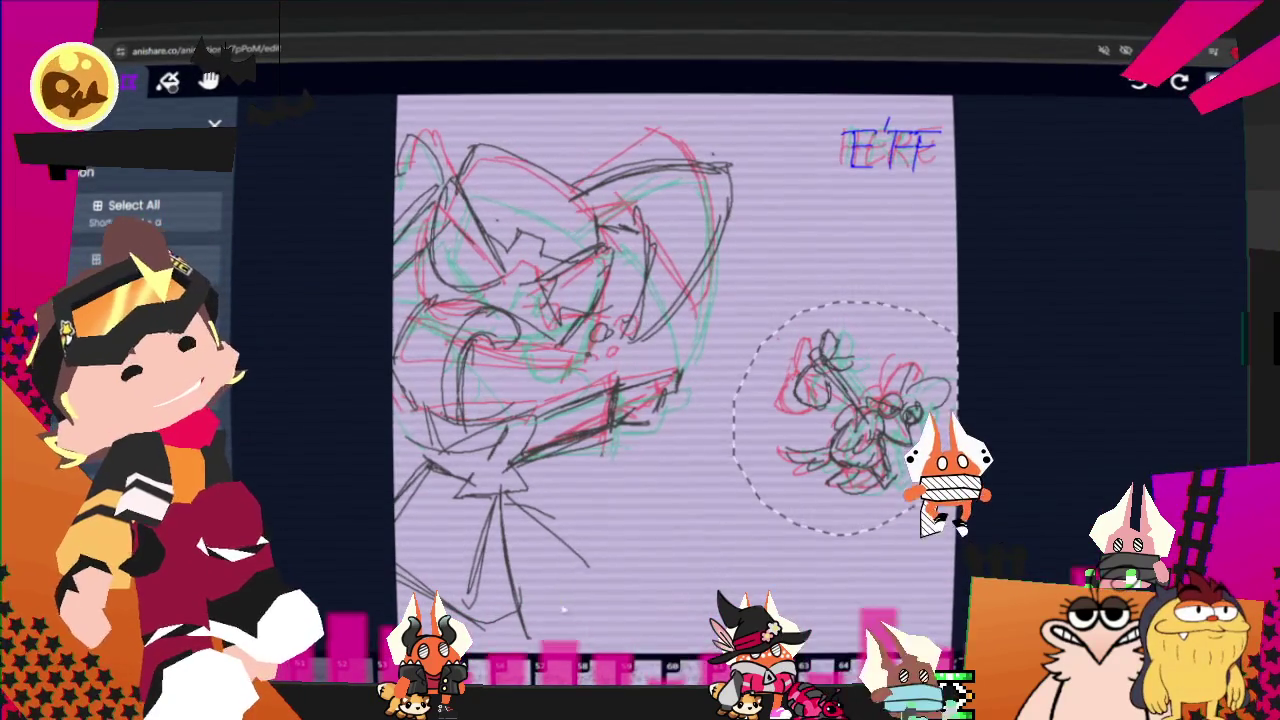
Delete the small figure's black strokes in the EFF frame, then lasso the figure in the next frame.
key(Delete)
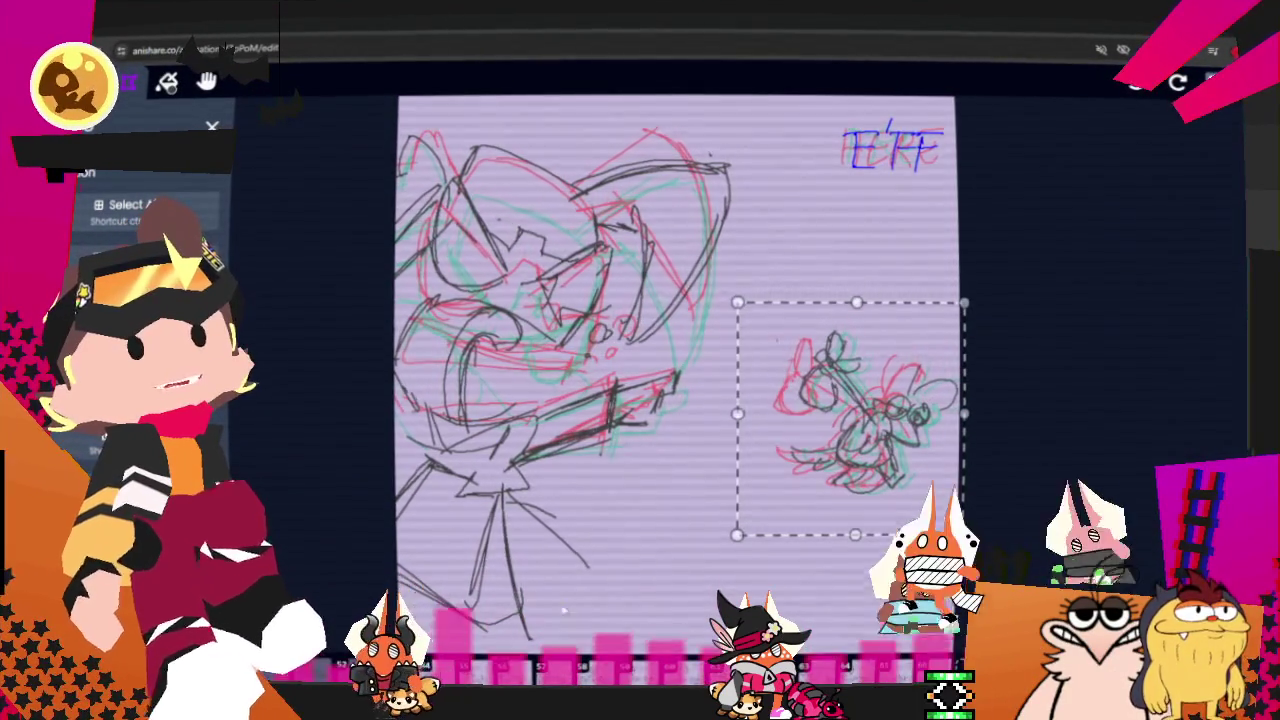
key(Right)
key(Right)
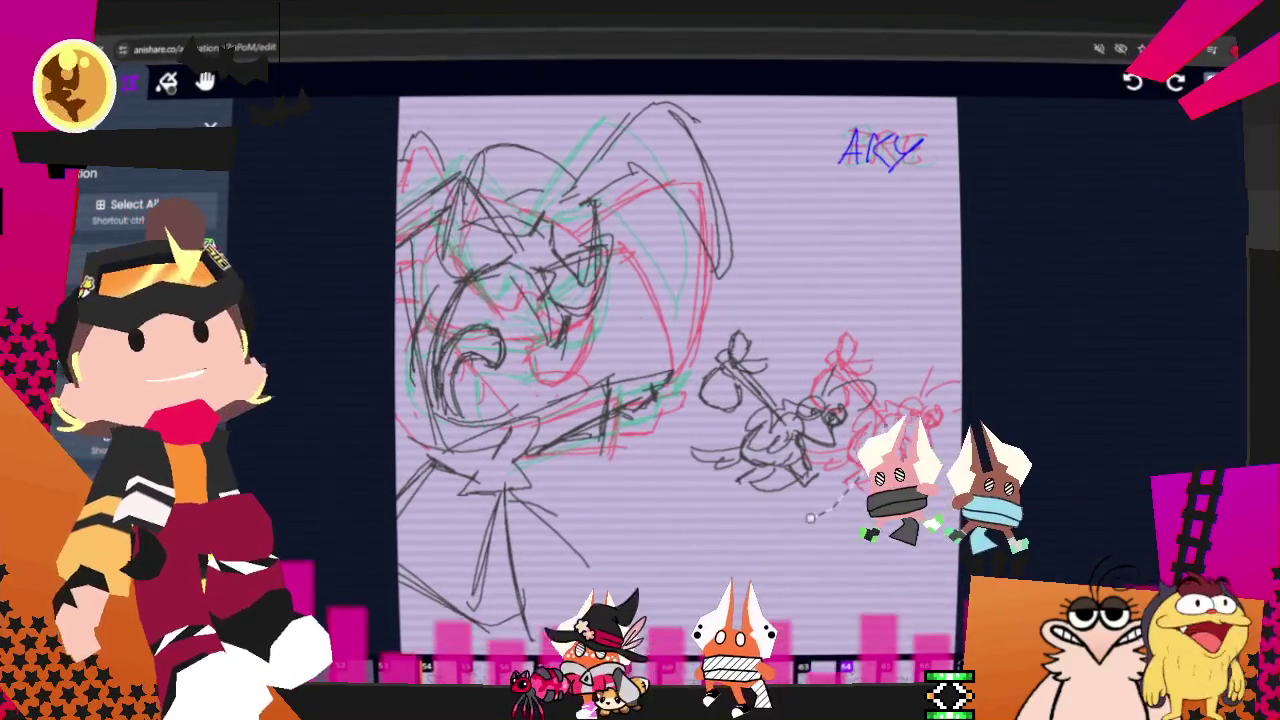
drag(760, 308, 810, 518)
drag(866, 460, 662, 445)
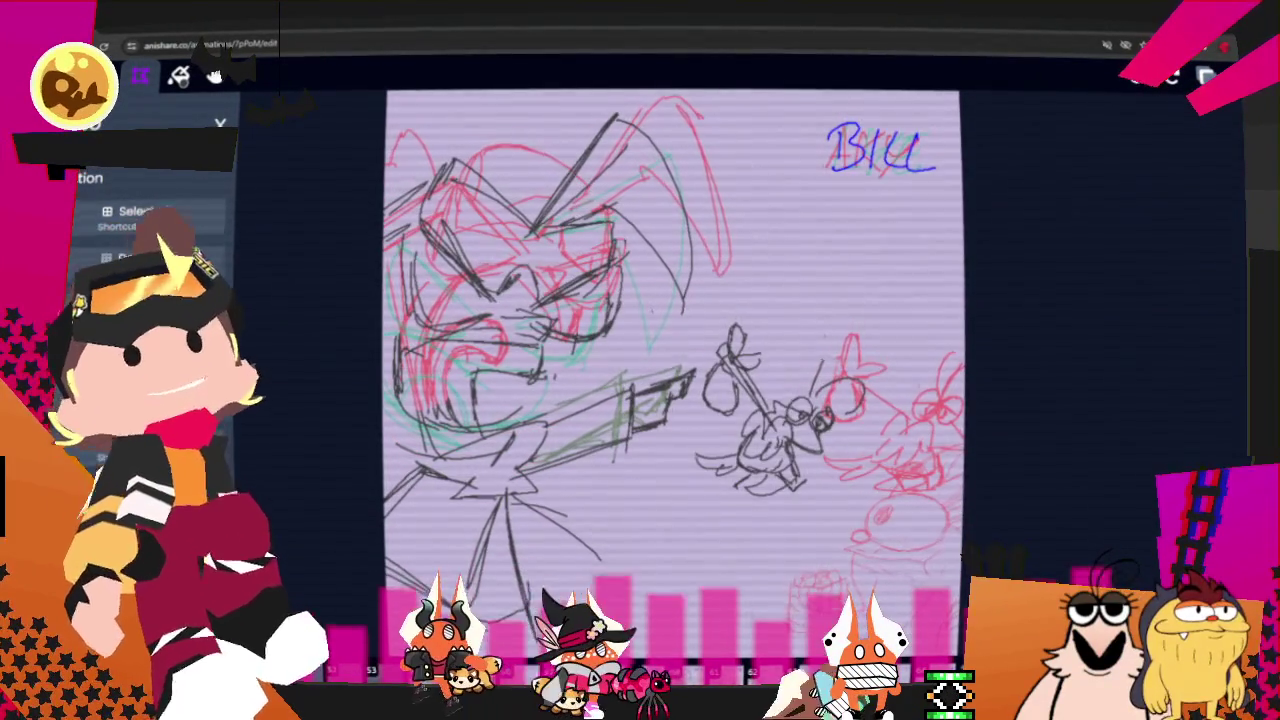
Remove the stick-figure strokes and nudge the selected sketch slightly right, down and left.
key(b)
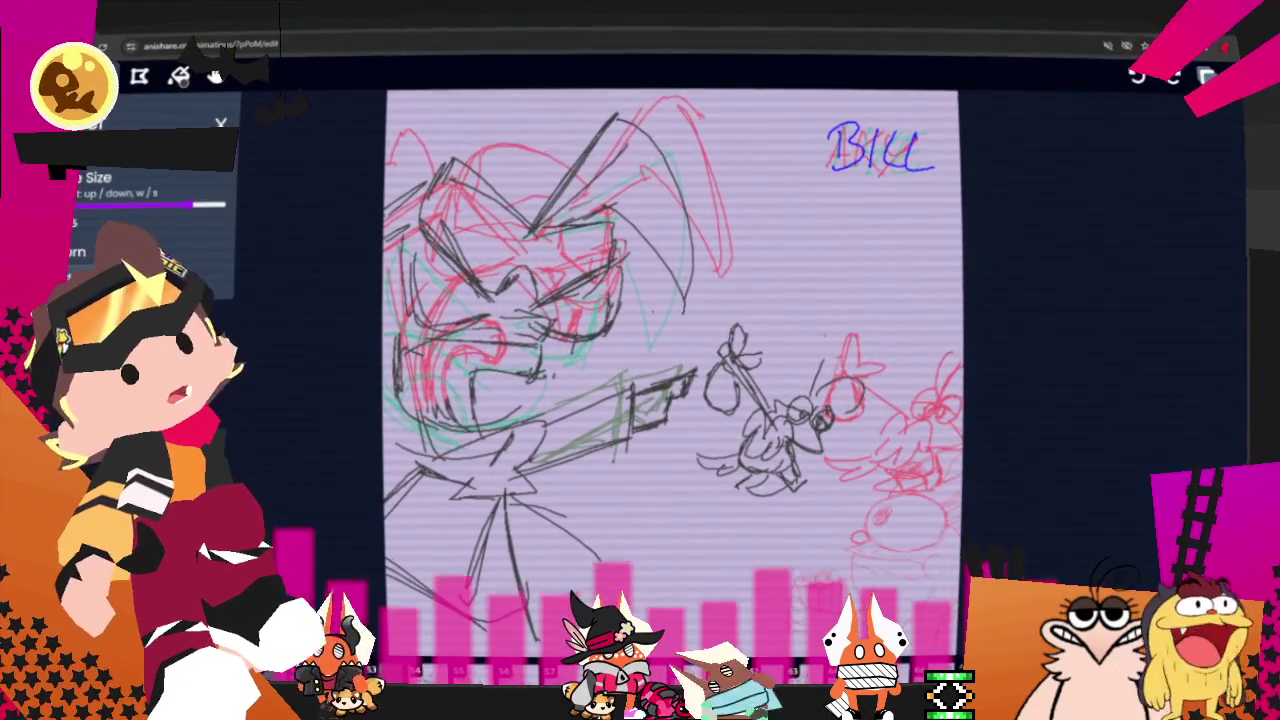
key(ctrl+z)
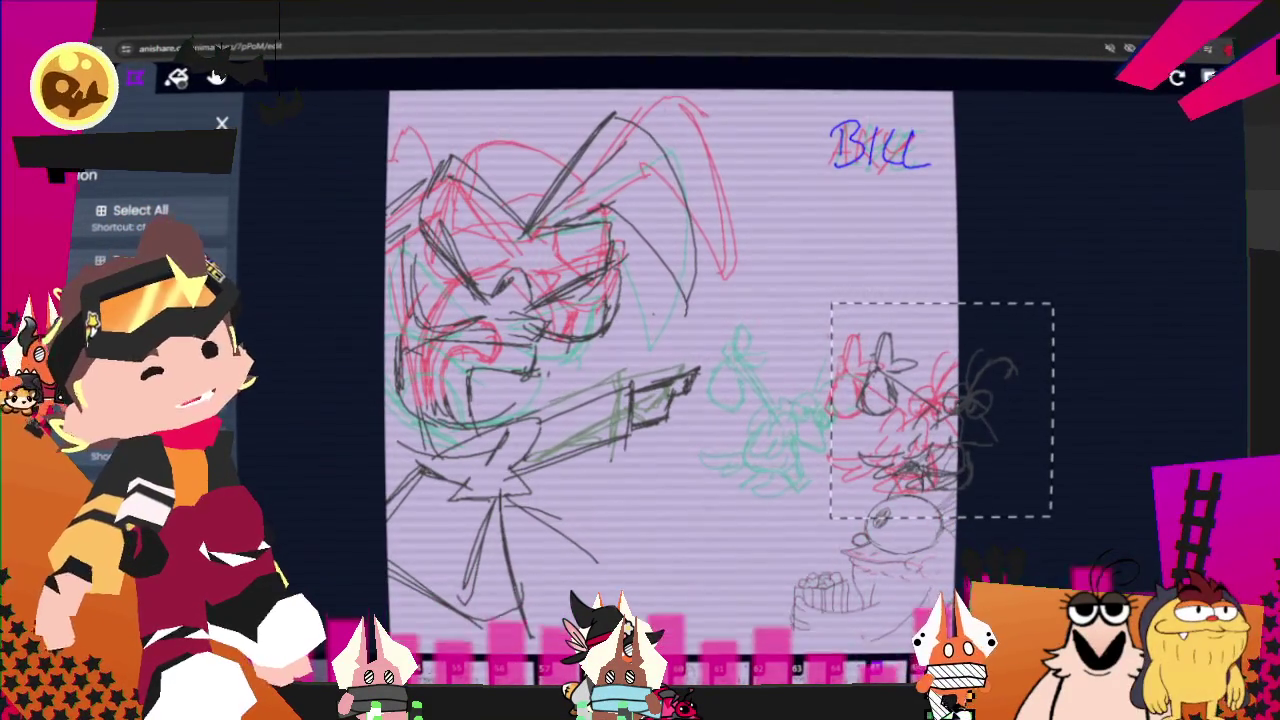
drag(528, 30, 534, 32)
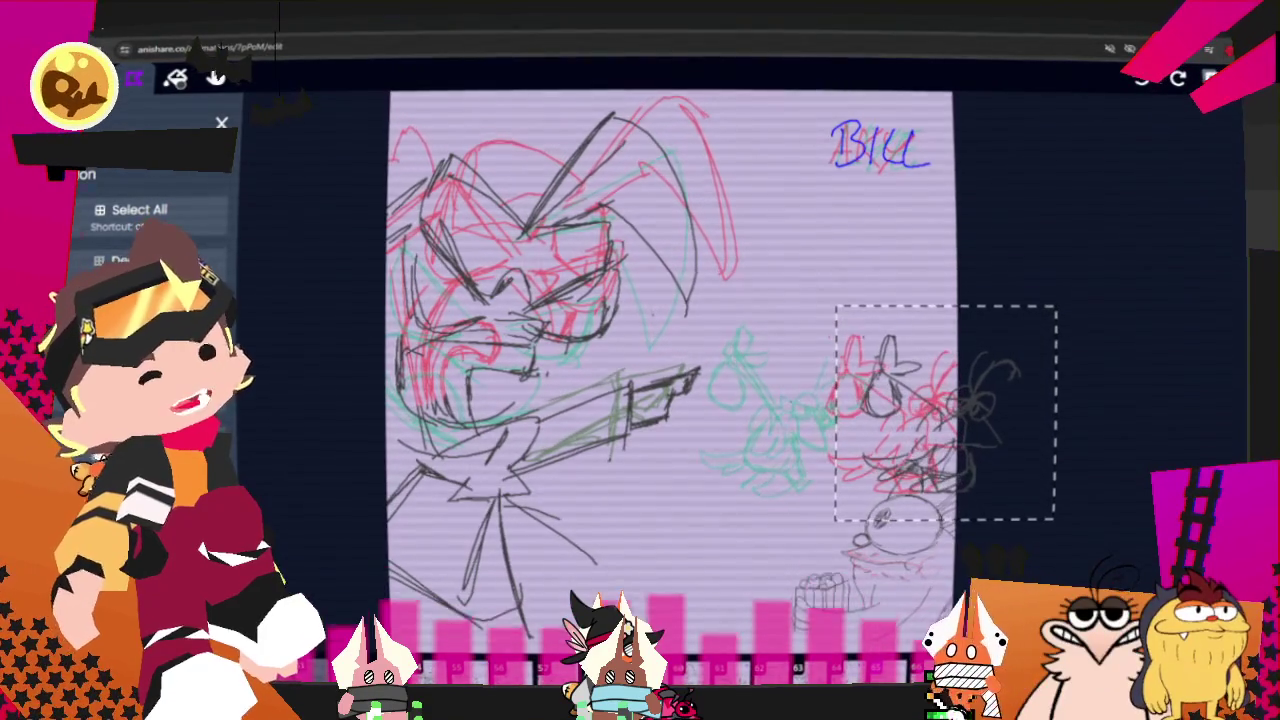
key(Left)
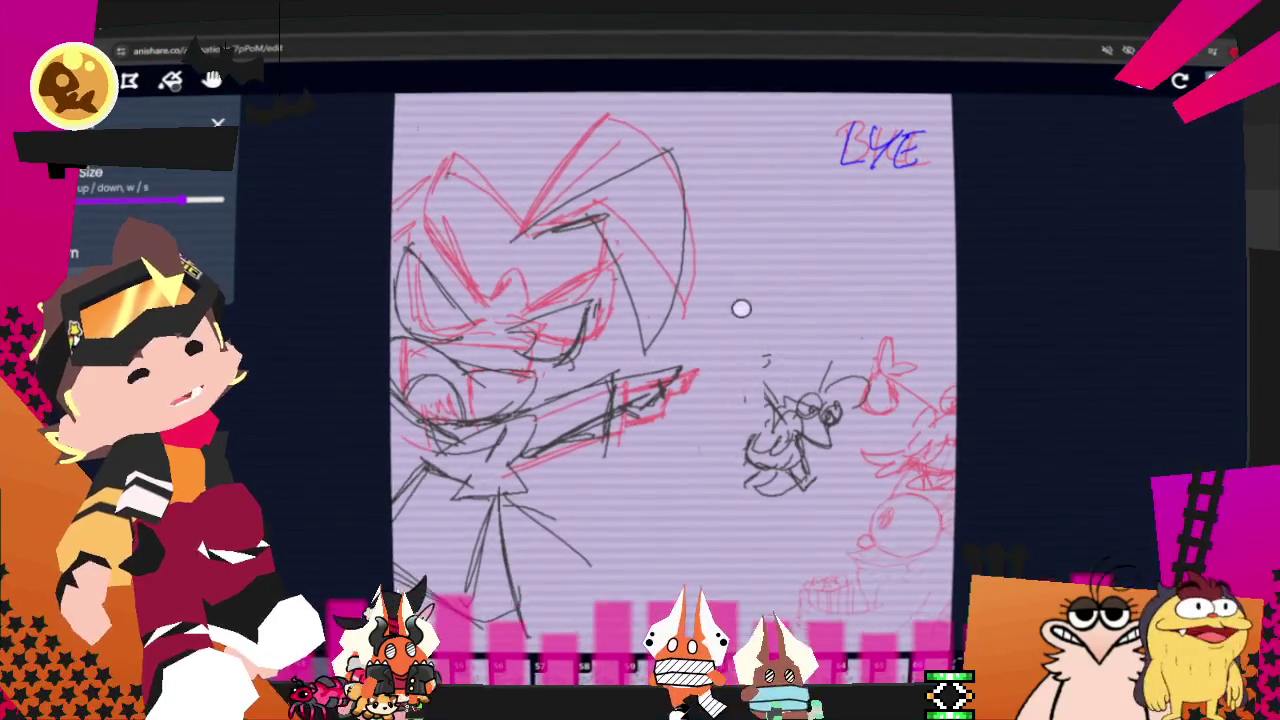
Erase part of the small figure sketch, try a pasted copy further right, then undo it.
drag(734, 491, 839, 348)
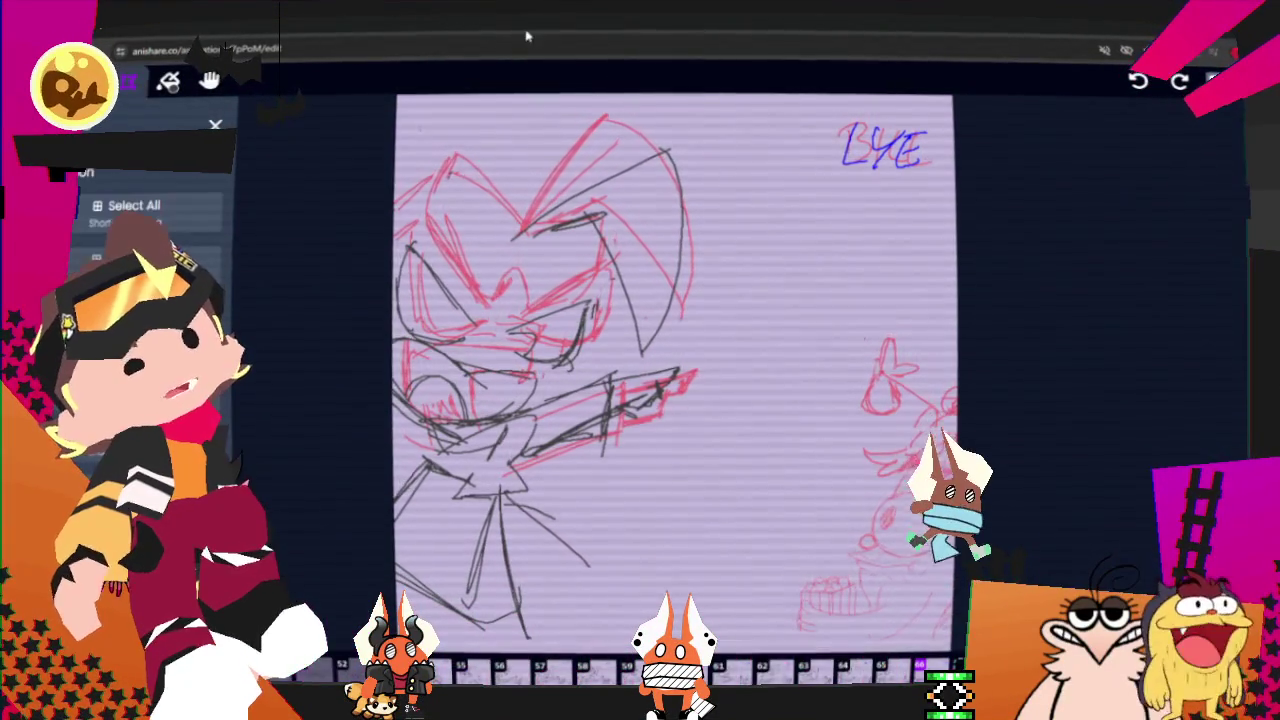
key(ctrl+v)
drag(824, 412, 981, 414)
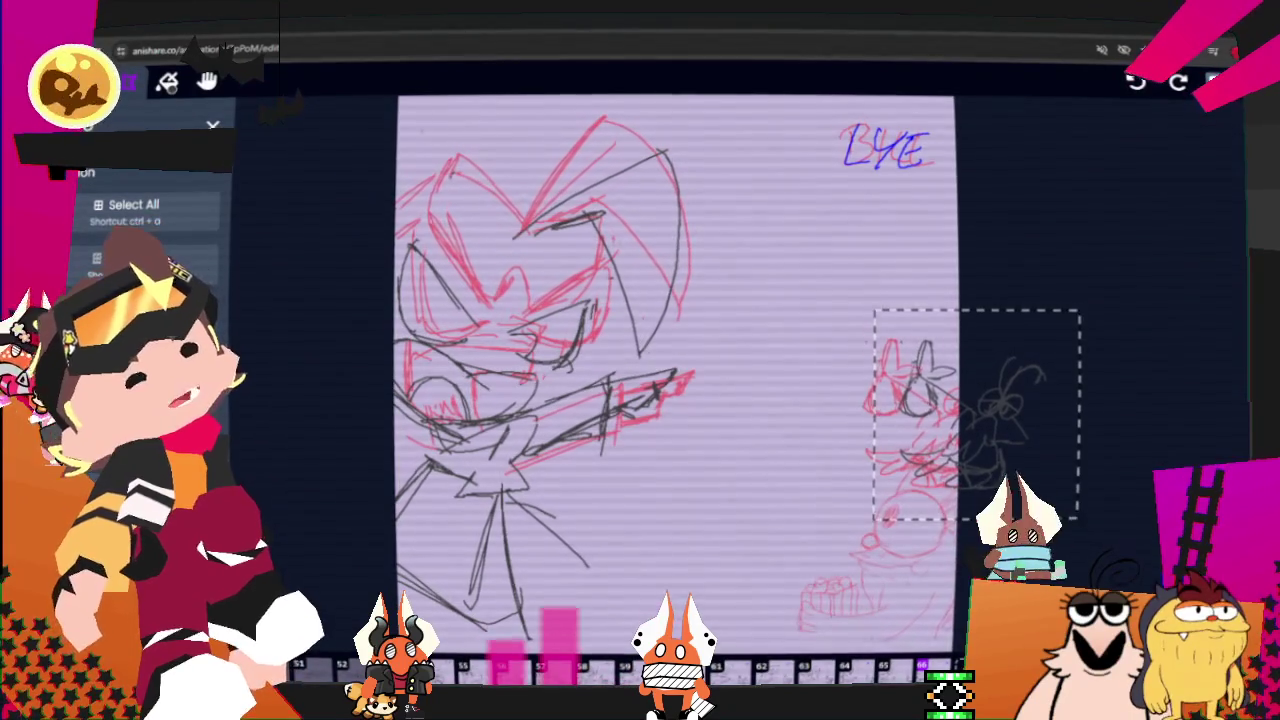
key(ctrl+z)
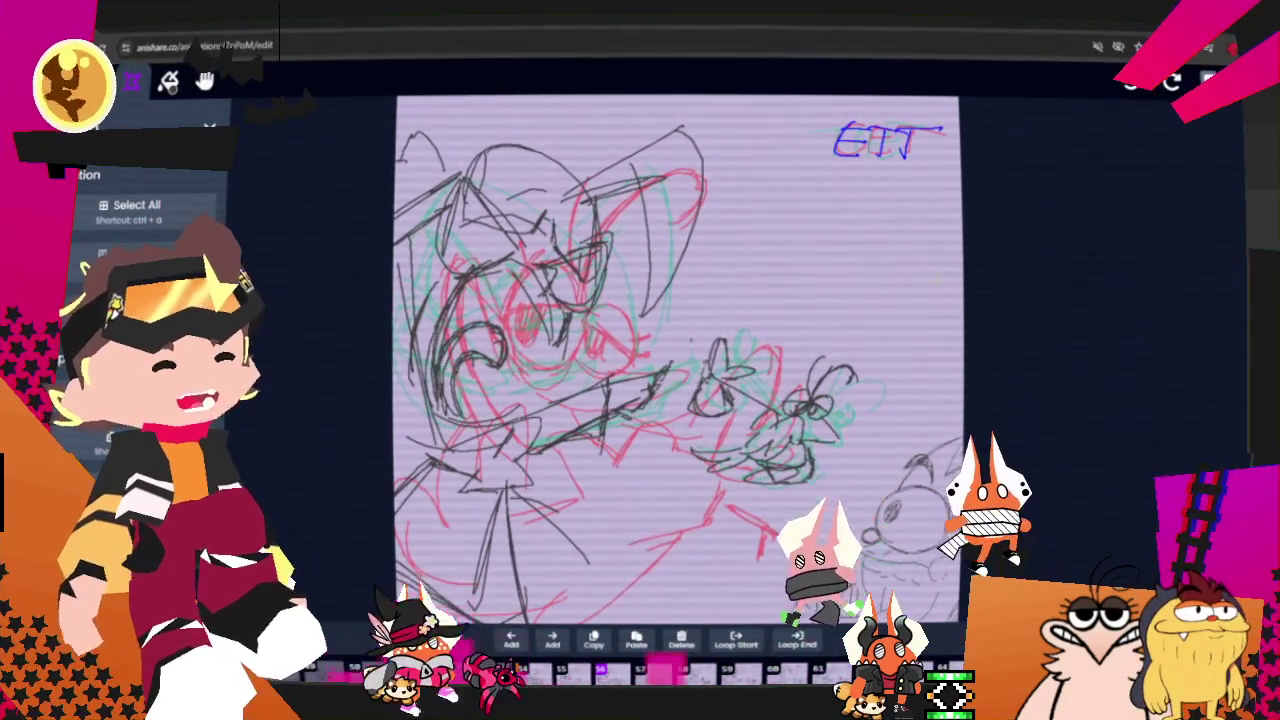
Close the Selection panel and zoom and pan to view the whole ETT frame.
scroll(680, 360, up, 3)
scroll(680, 360, up, 3)
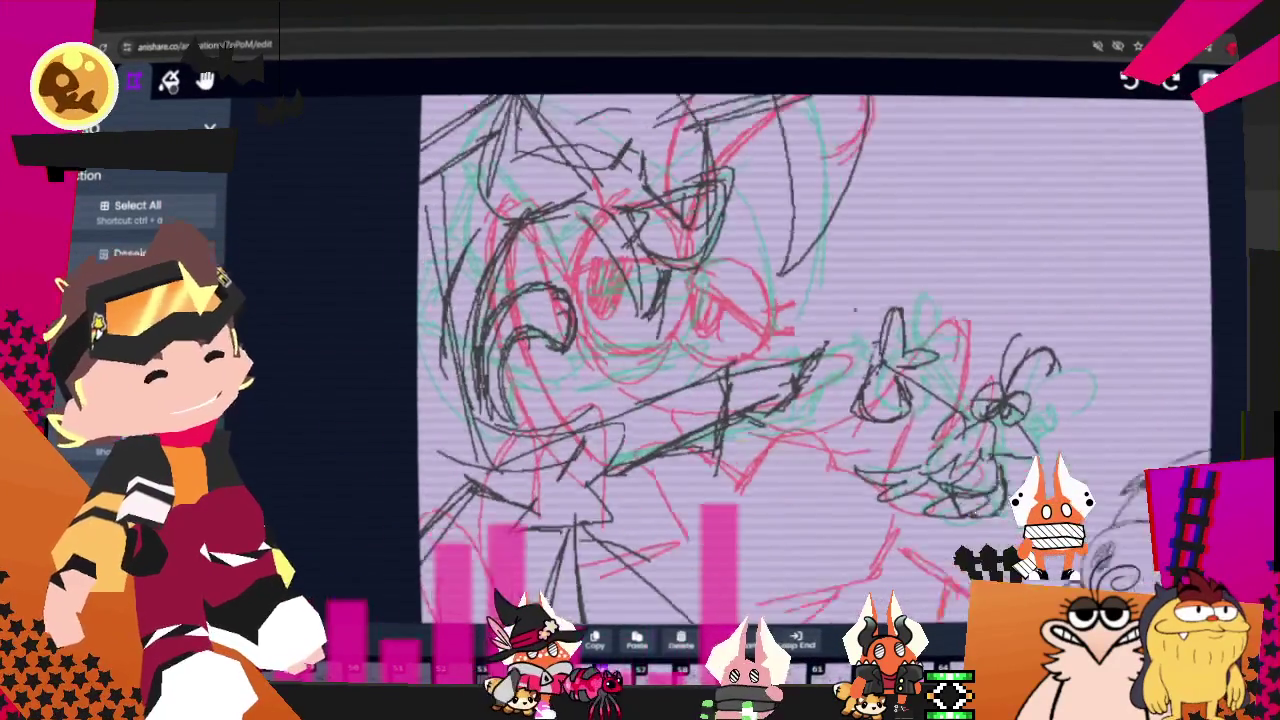
scroll(680, 360, up, 3)
scroll(660, 360, down, 2)
scroll(660, 360, down, 2)
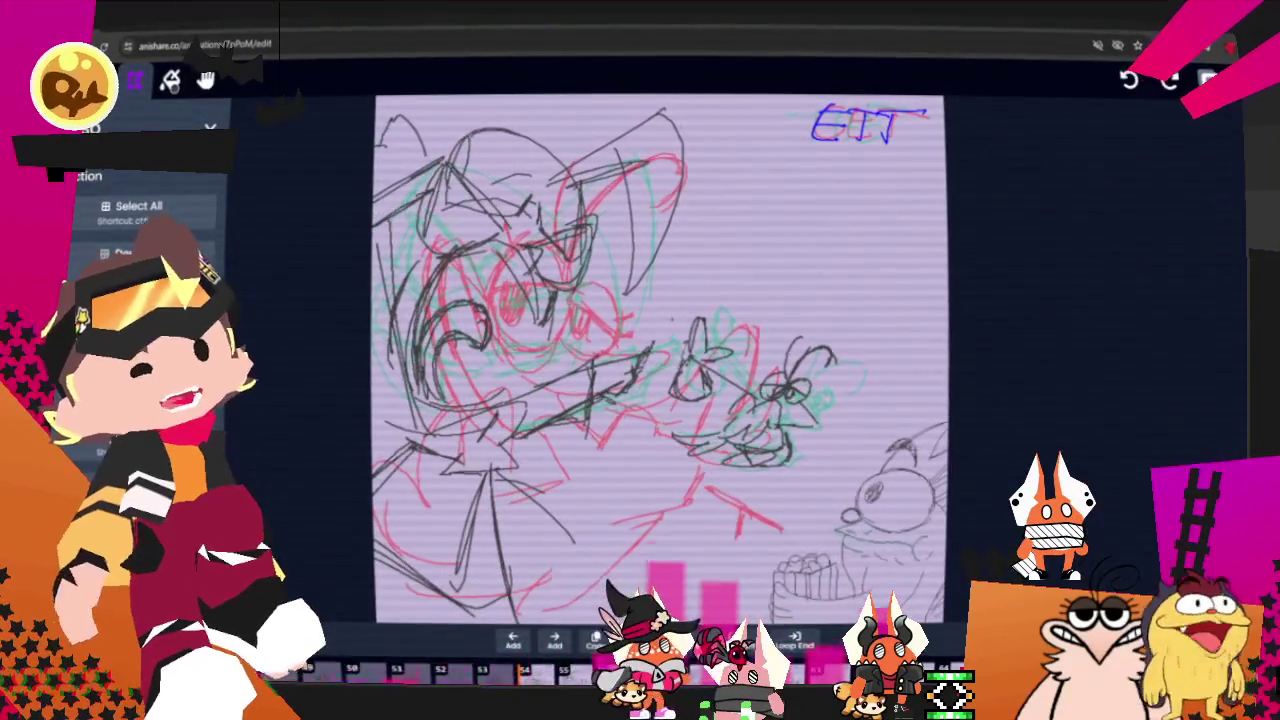
click(210, 127)
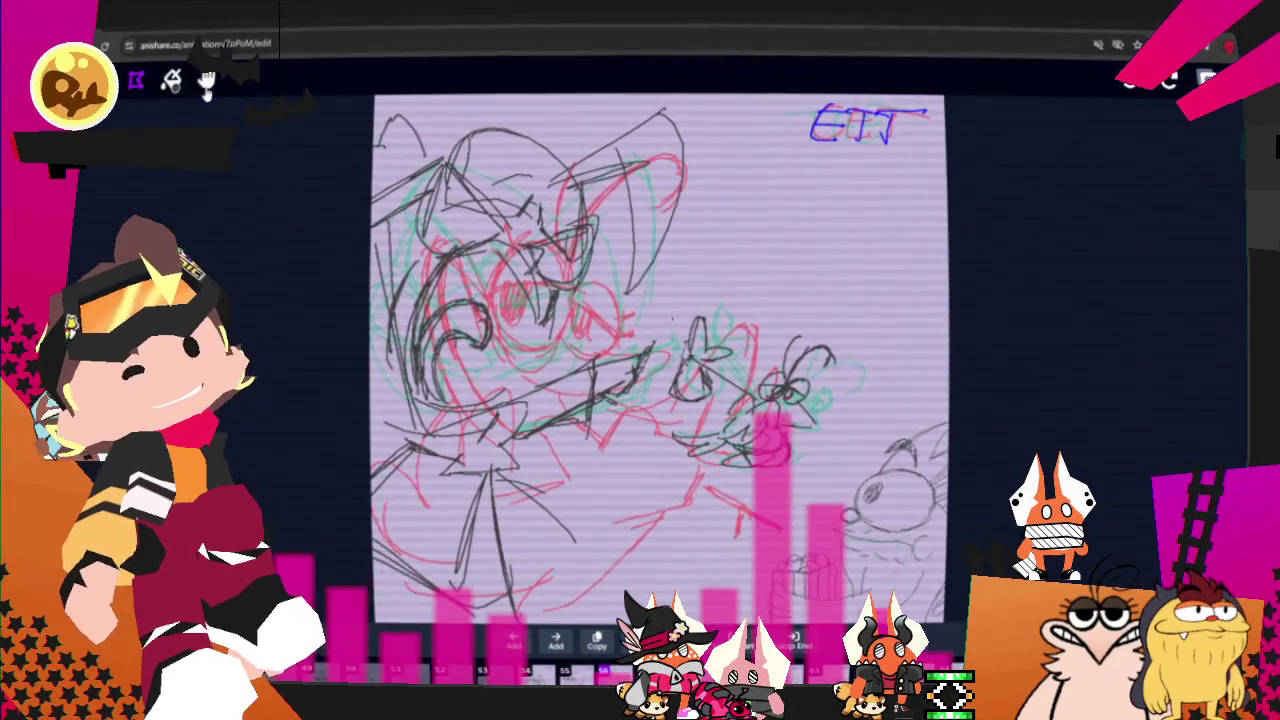
scroll(581, 284, down, 3)
scroll(600, 290, up, 5)
scroll(610, 290, down, 2)
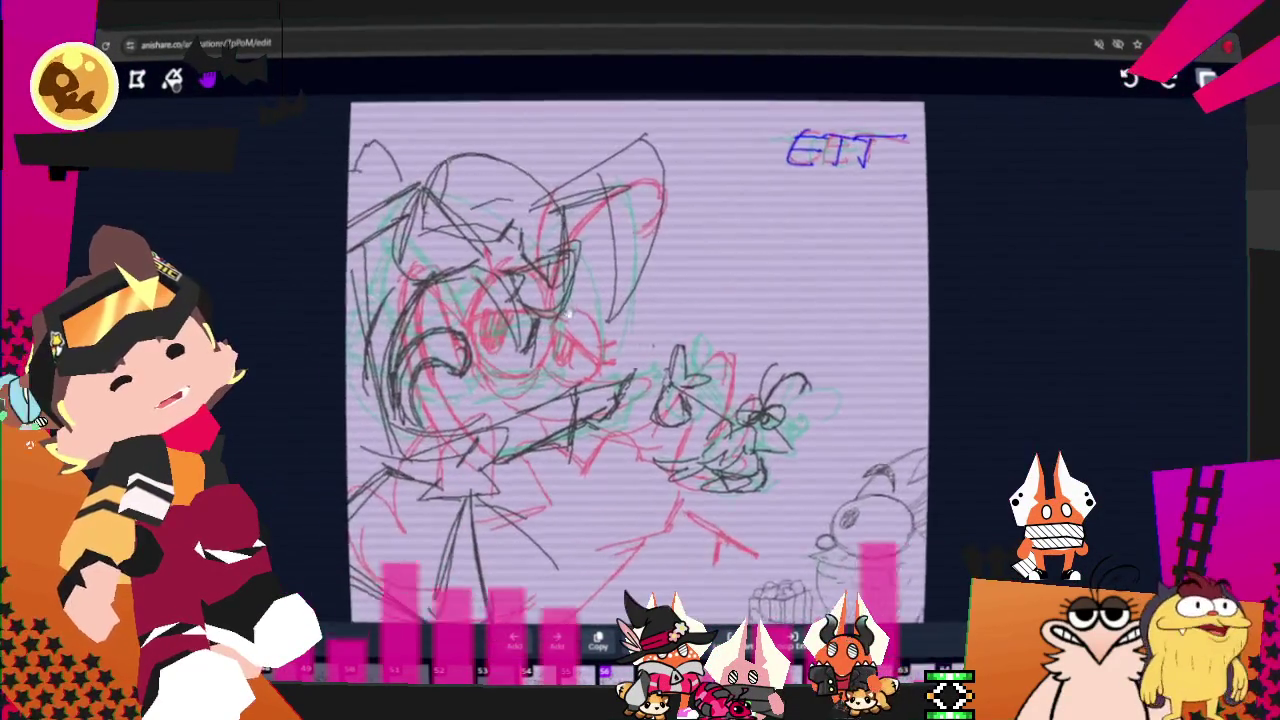
scroll(633, 289, up, 2)
scroll(640, 285, down, 2)
scroll(650, 280, down, 2)
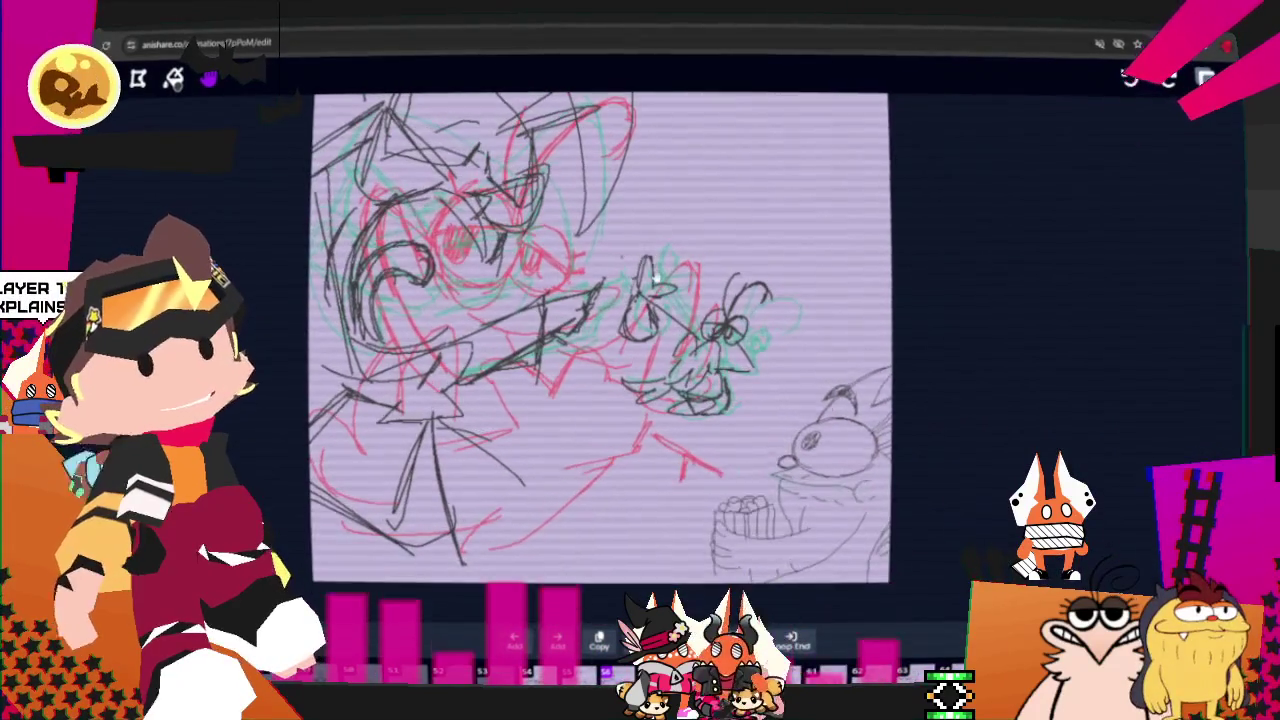
drag(709, 256, 696, 304)
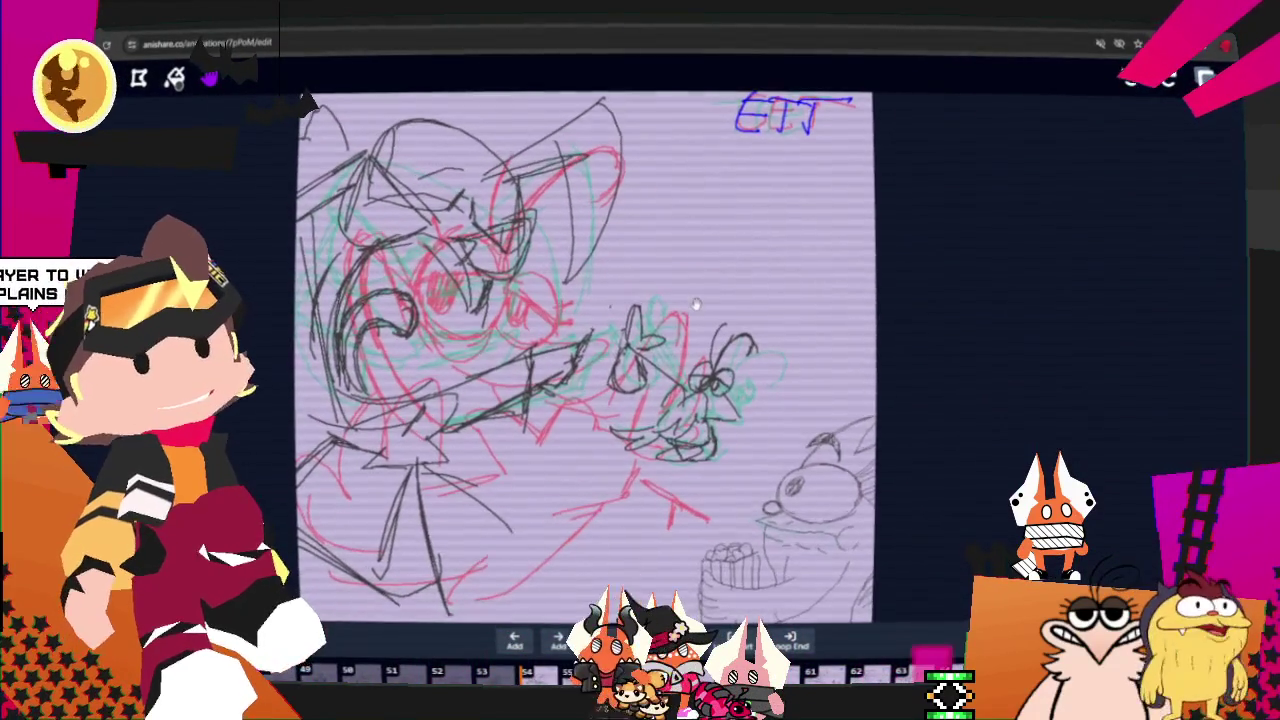